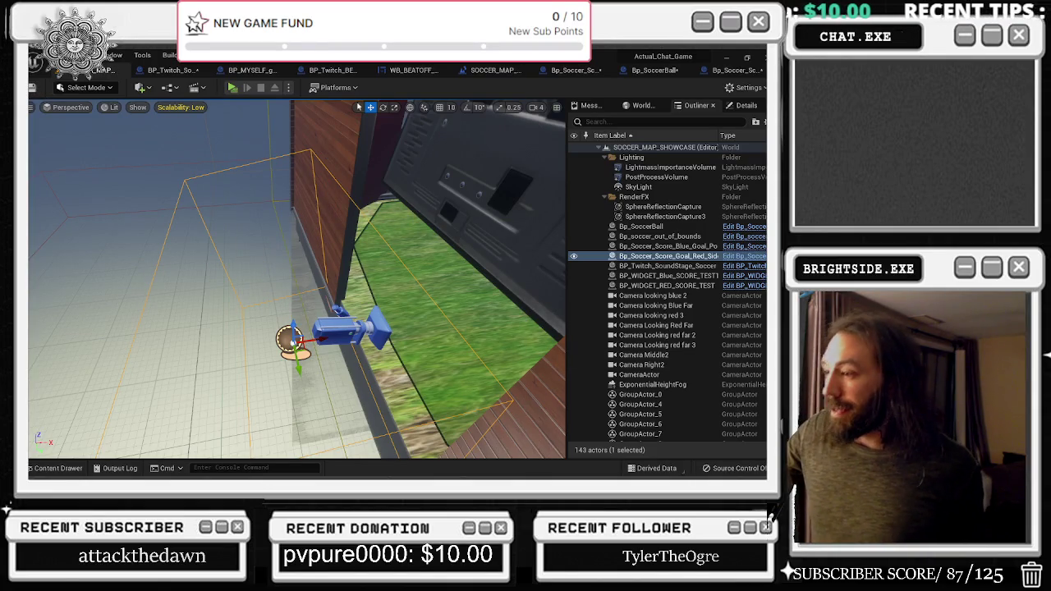
Look through the BP_Twitch_SoundStage_Soccer, BP_MYSELF, BEAT_OFFICES and WB_BEATOFF_MAIN_MENU tabs
left_click(173, 71)
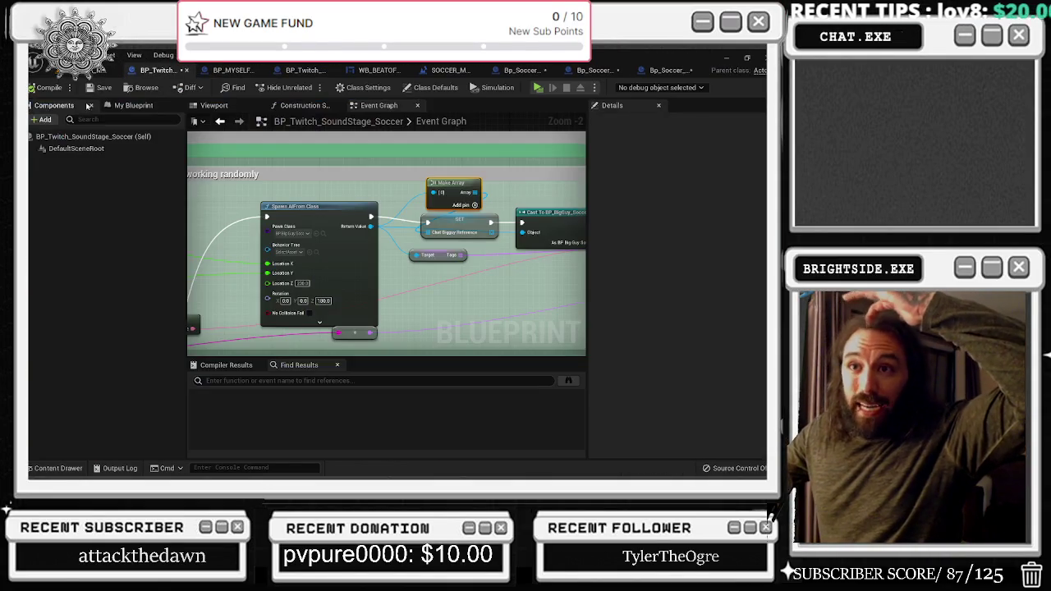
left_click(220, 72)
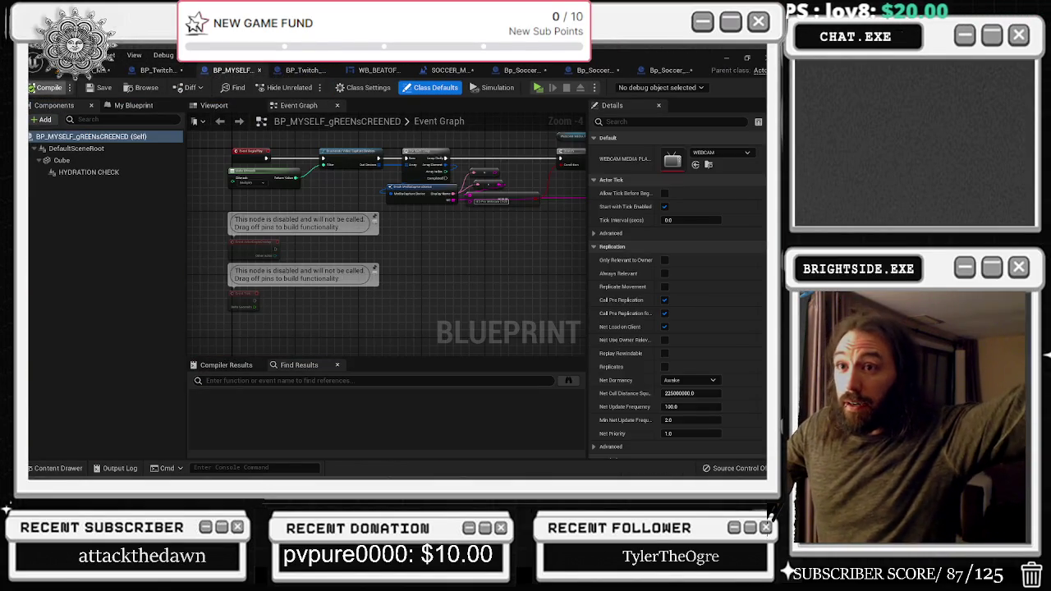
left_click(305, 72)
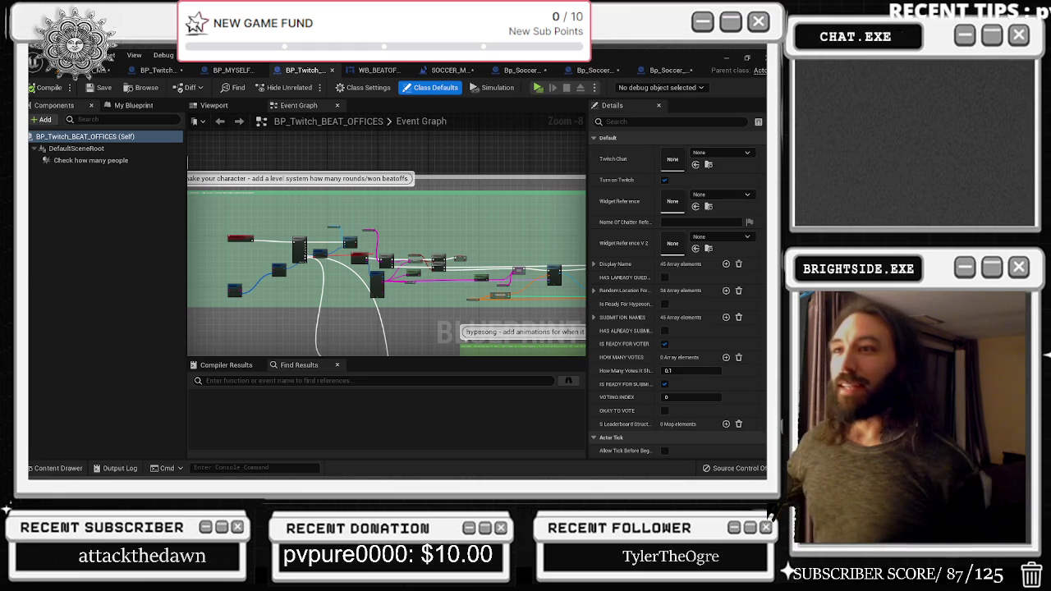
left_click(407, 69)
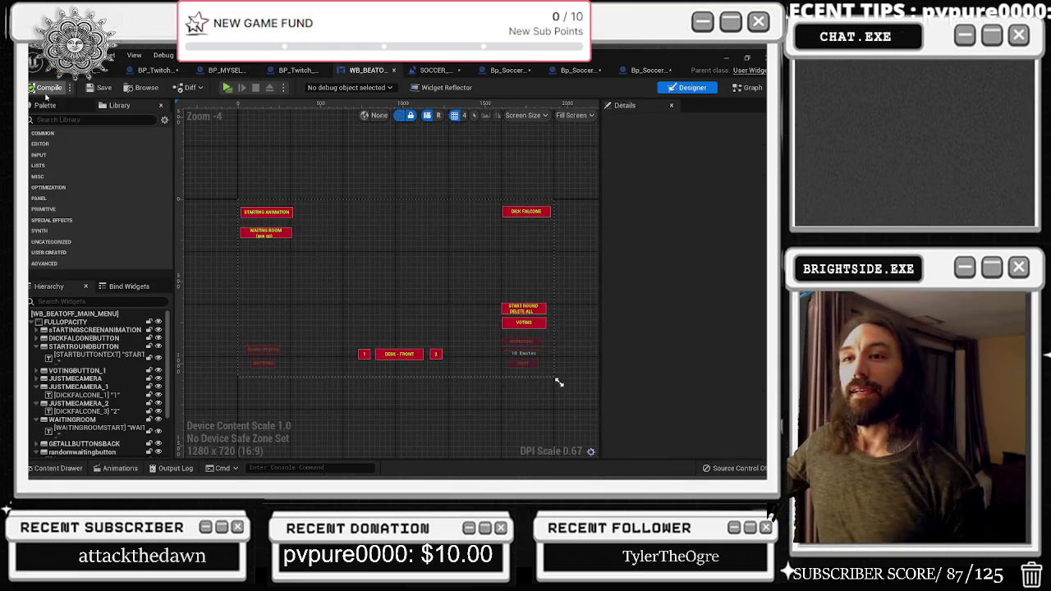
Return to the SOCCER_MAP tab and open its level blueprint event graph
left_click(435, 70)
left_click(493, 70)
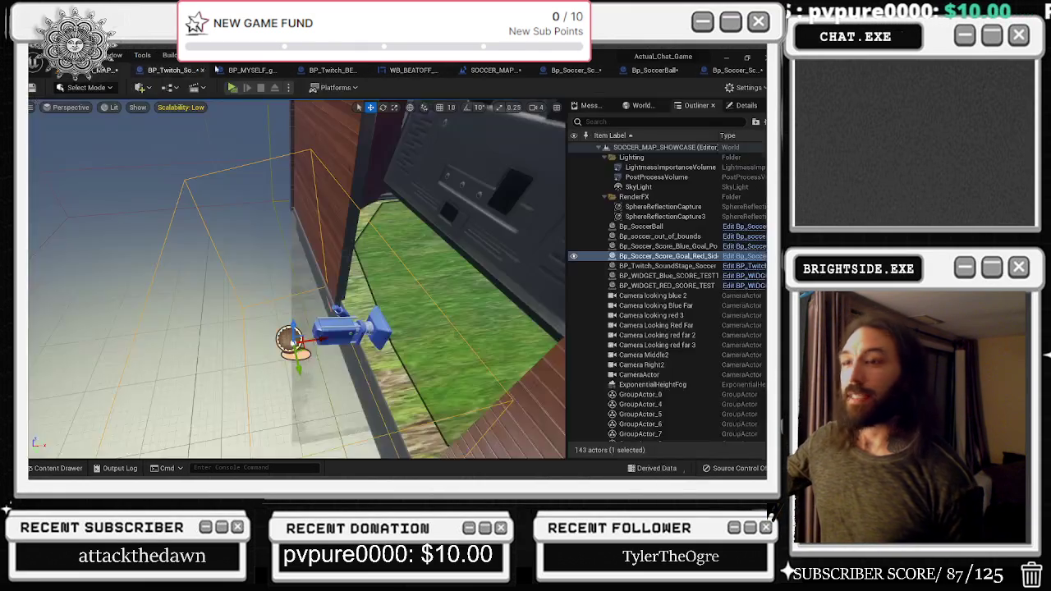
left_click(497, 71)
key("alt+Tab")
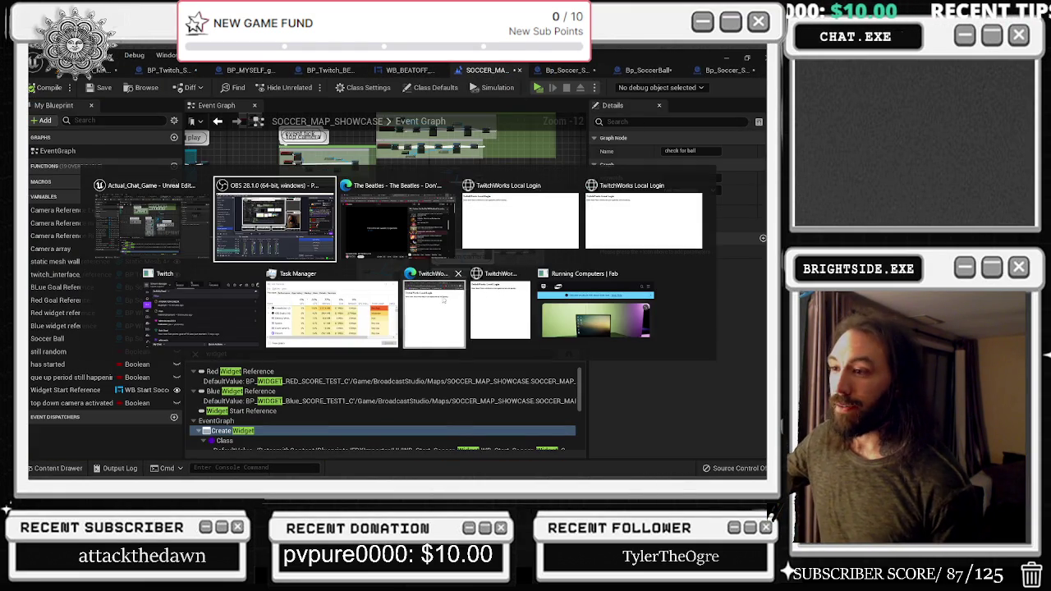
In YouTube, move the Santana mix on to Mungo Jerry's 'In The Summertime', then minimize the browser
left_click(201, 311)
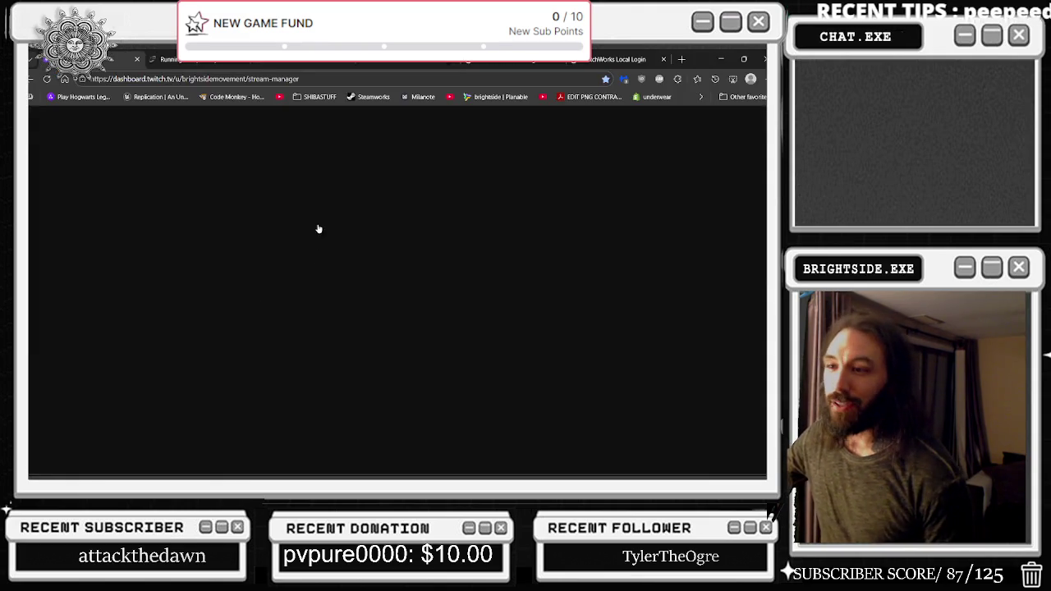
key("alt+Tab")
key("alt+Tab")
key("Tab")
key("Tab")
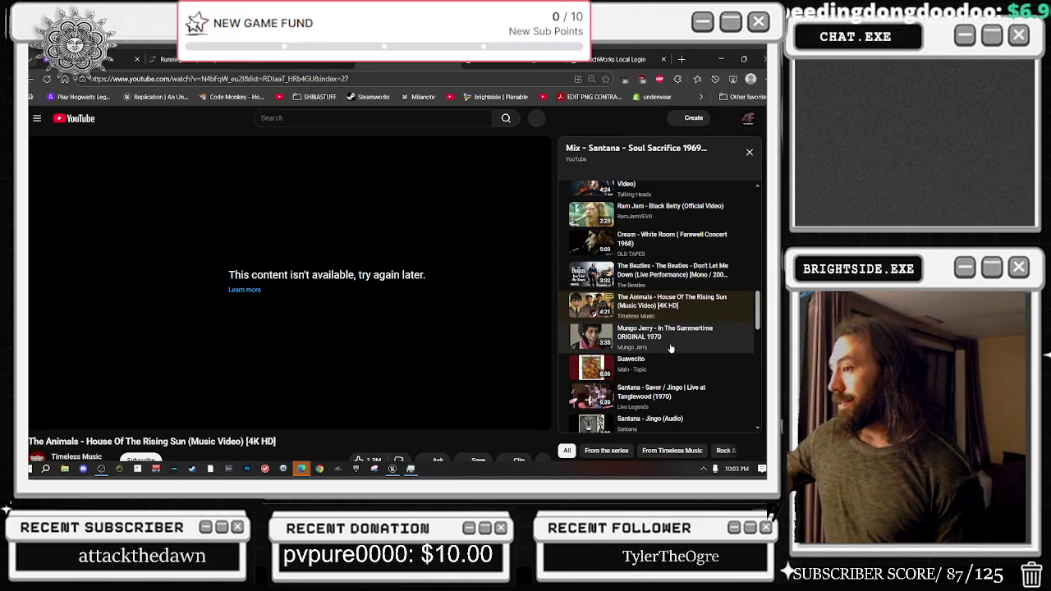
scroll(690, 361, "down", 1)
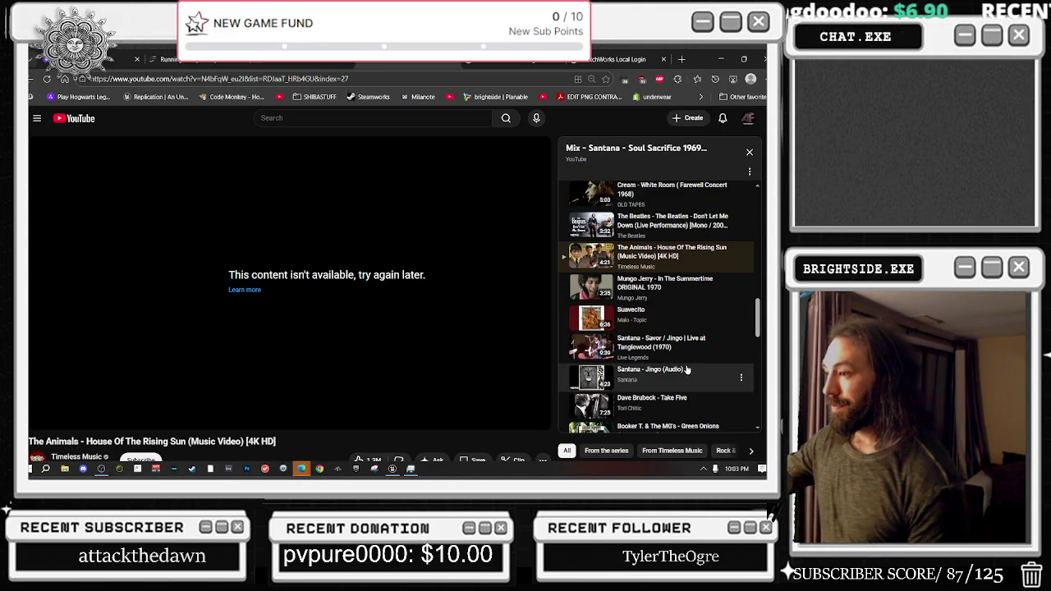
scroll(690, 362, "down", 3)
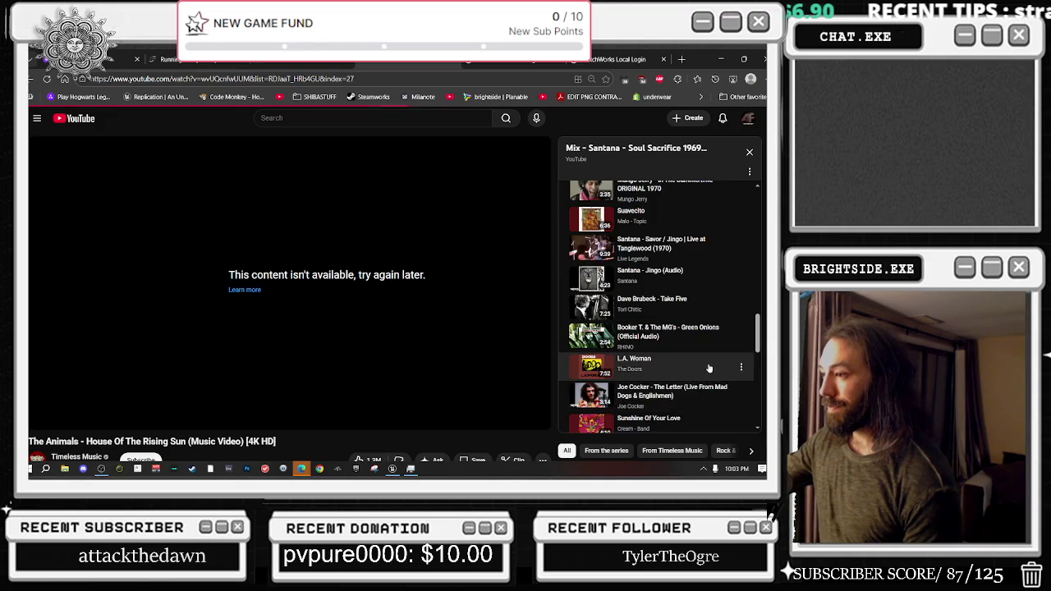
scroll(696, 355, "down", 3)
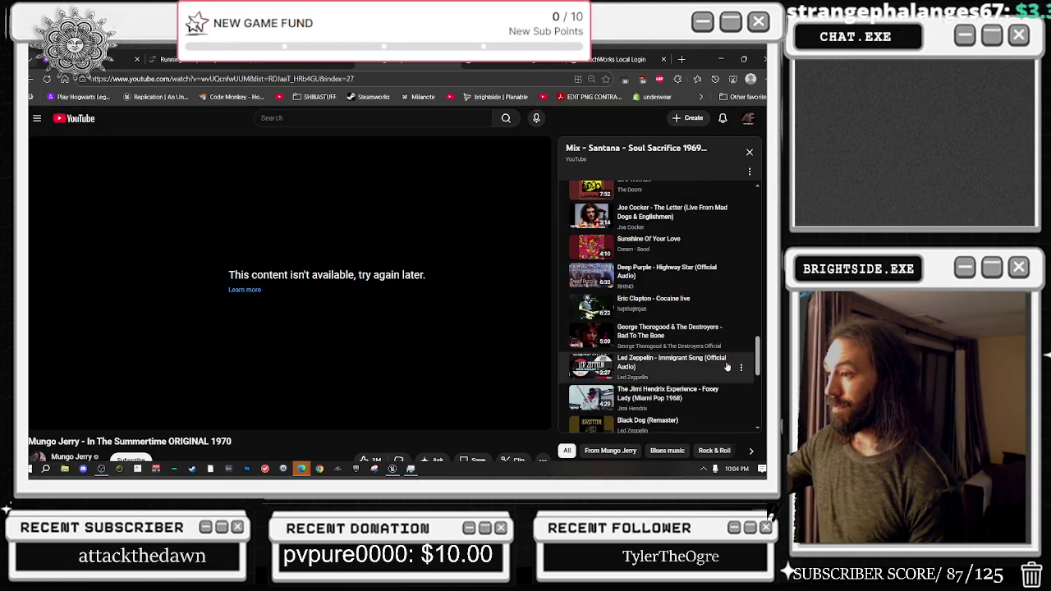
scroll(706, 361, "down", 5)
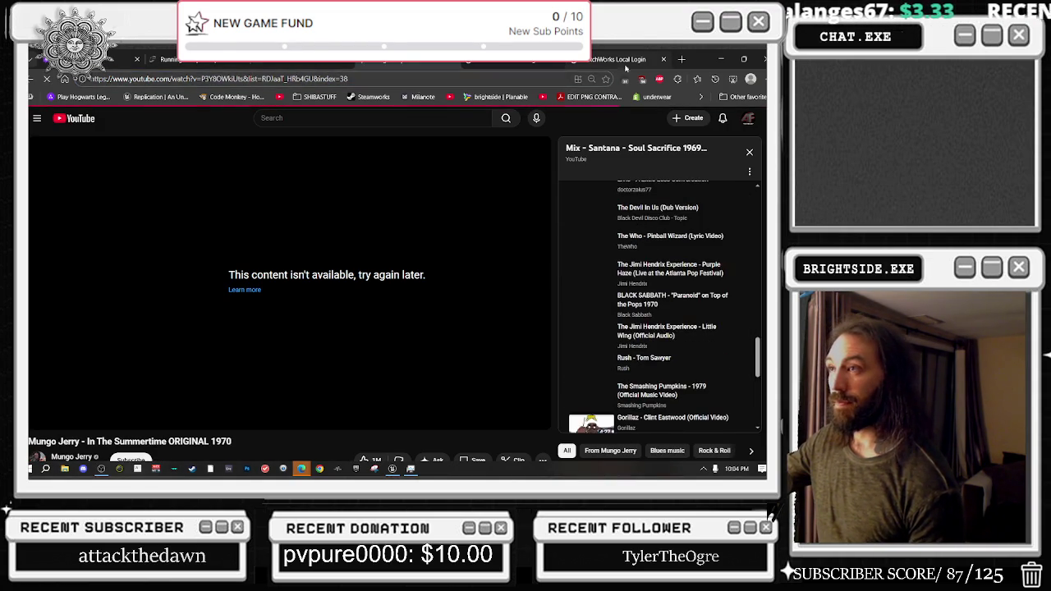
left_click(721, 59)
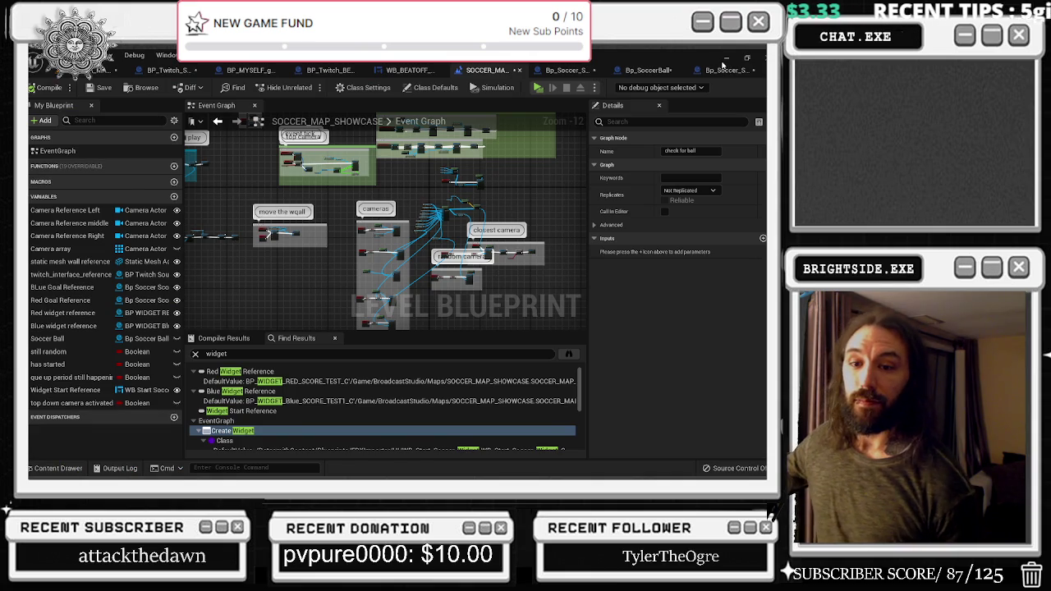
Restore Unreal, fly over the goal in the SOCCER_MAP_SHOWCASE view, and open Bp_Soccer_Score_Goal_Post
left_click(725, 59)
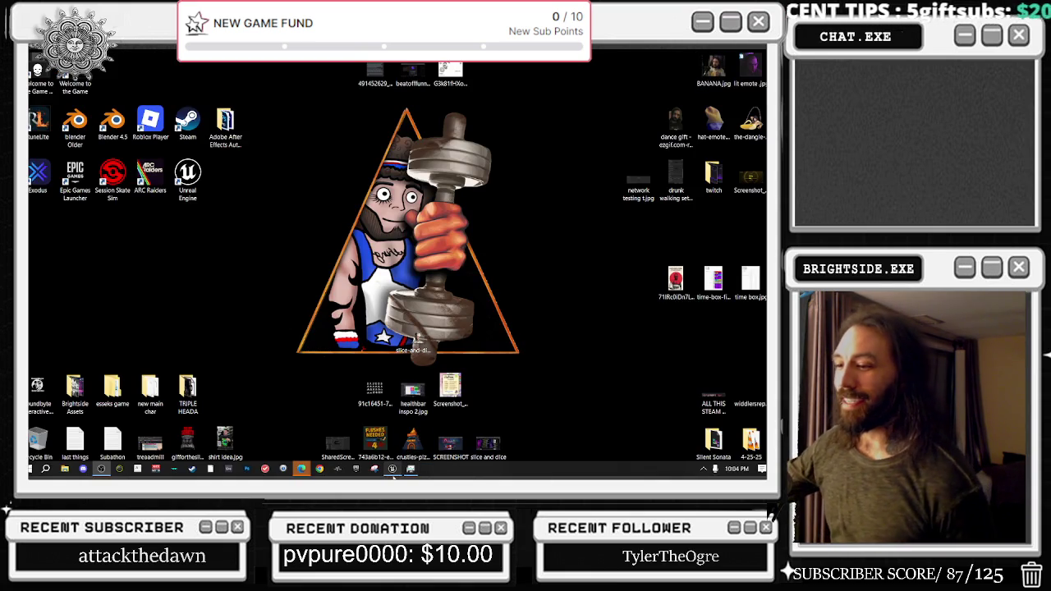
left_click(395, 469)
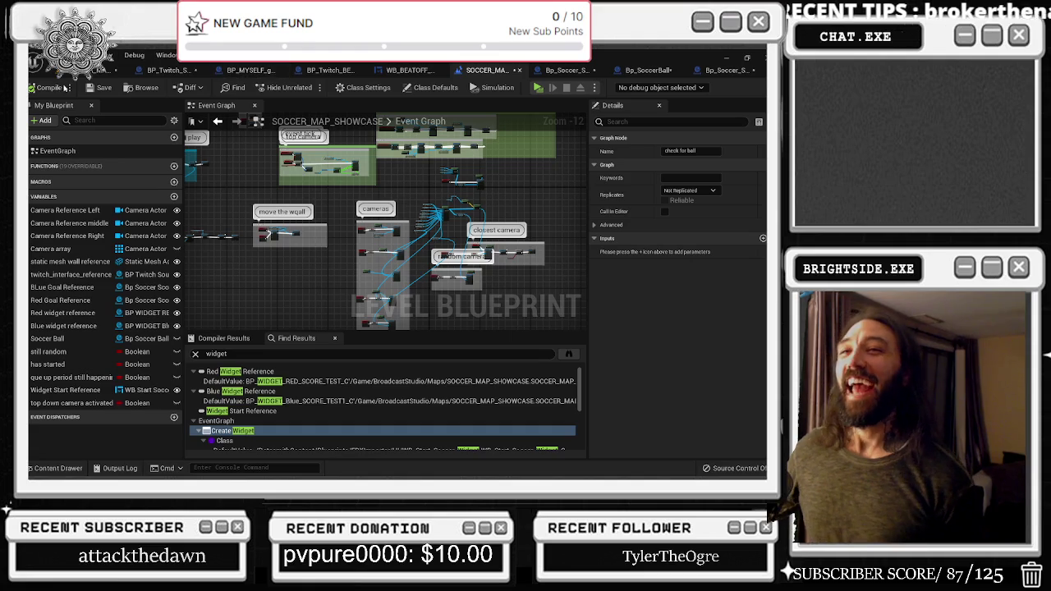
left_click(106, 70)
left_click_drag(407, 290, 408, 290)
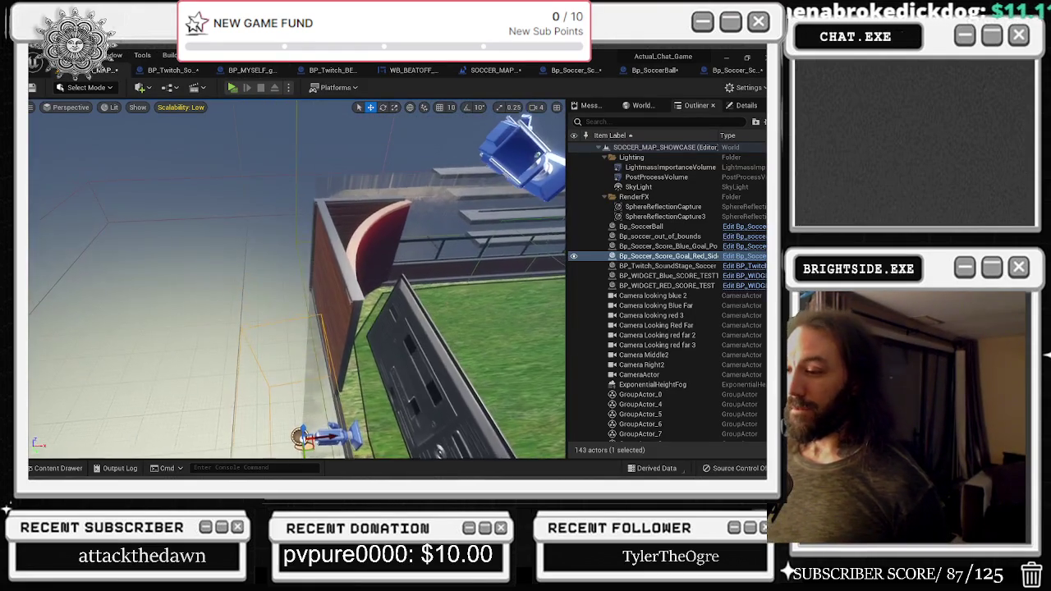
double_click(442, 304)
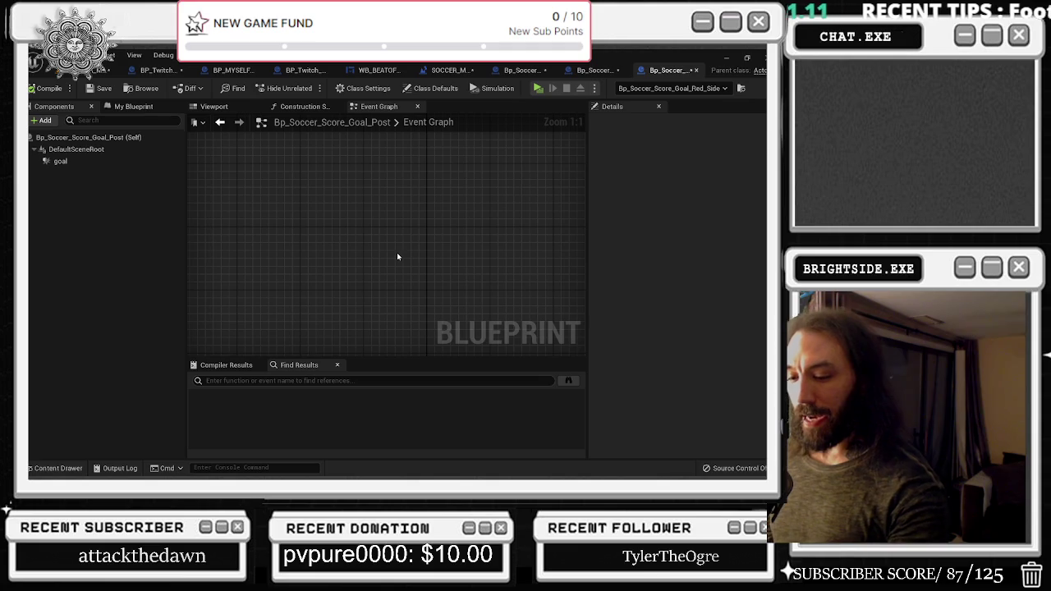
Check the goal post's construction script and event graph, then select its goal component
left_click(312, 107)
left_click(338, 107)
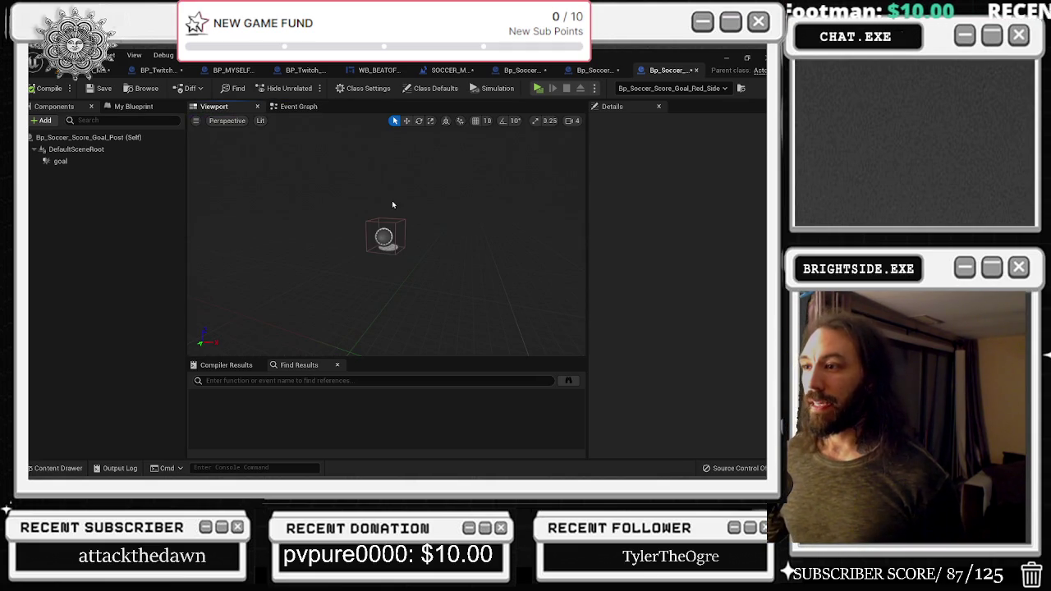
left_click(298, 107)
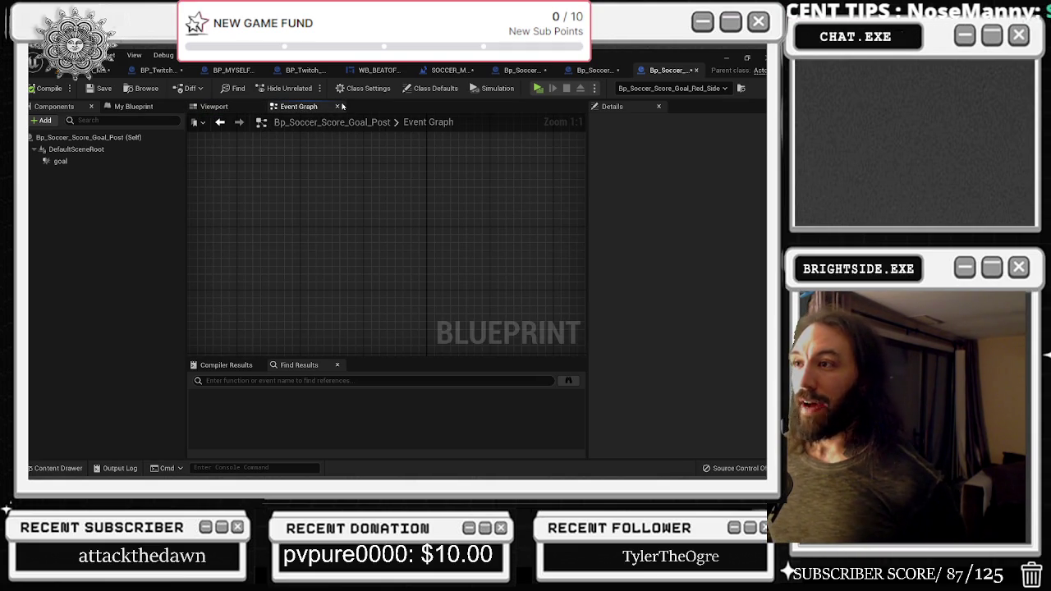
left_click(338, 106)
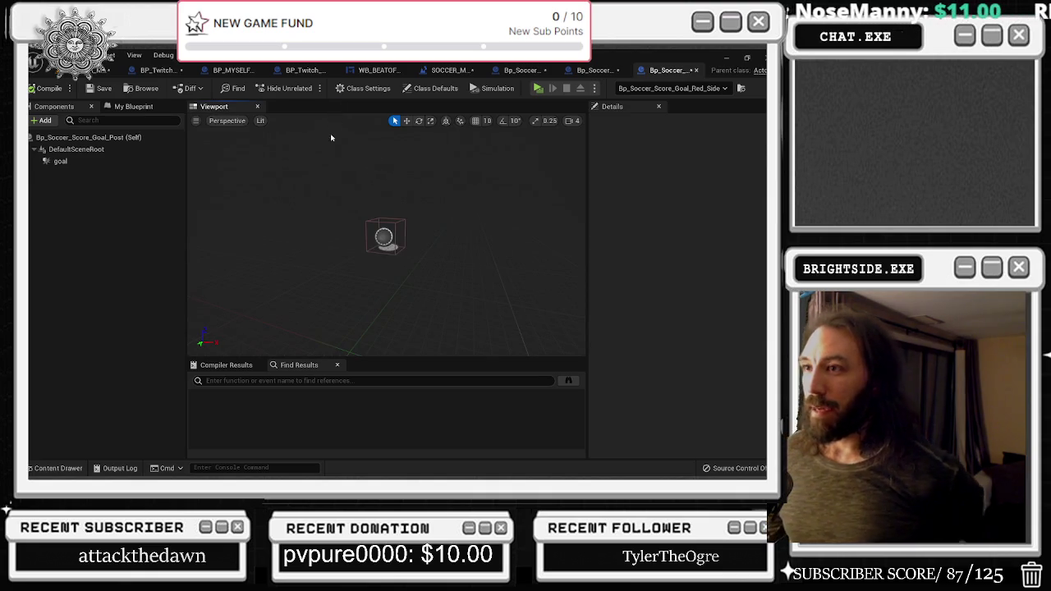
left_click(60, 161)
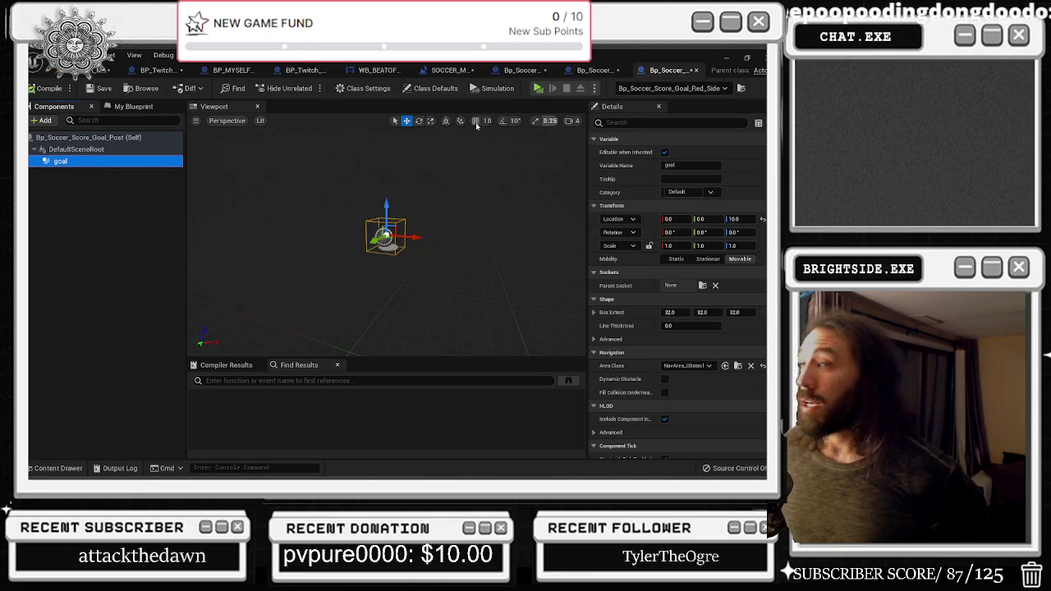
scroll(646, 343, "down", 10)
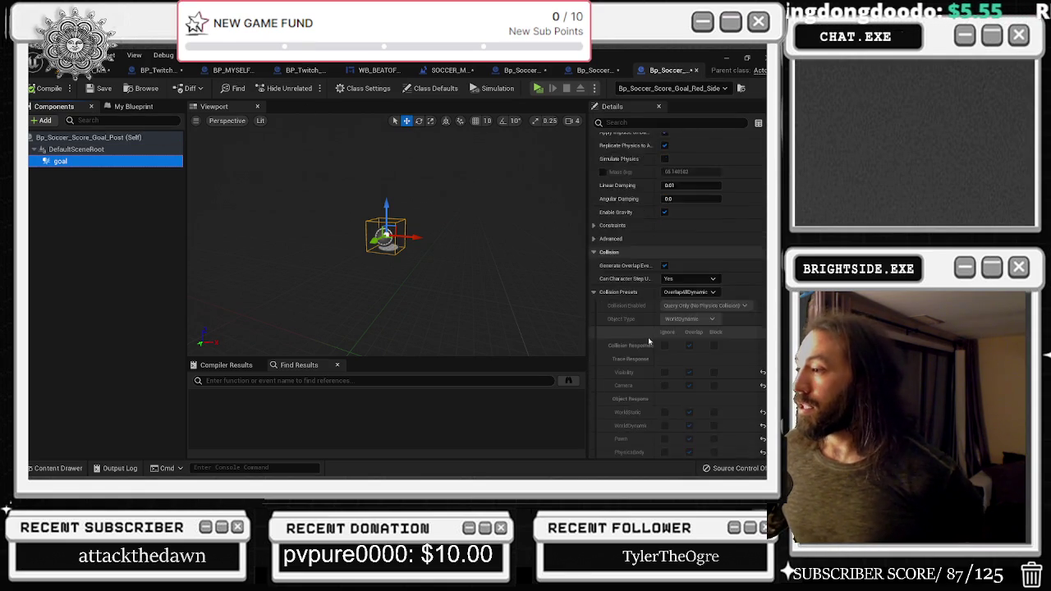
scroll(647, 342, "down", 3)
Set the goal to Custom, Query and Physics, ignore all except WorldStatic/WorldDynamic overlap, and compile
left_click(687, 198)
left_click(686, 208)
left_click(704, 210)
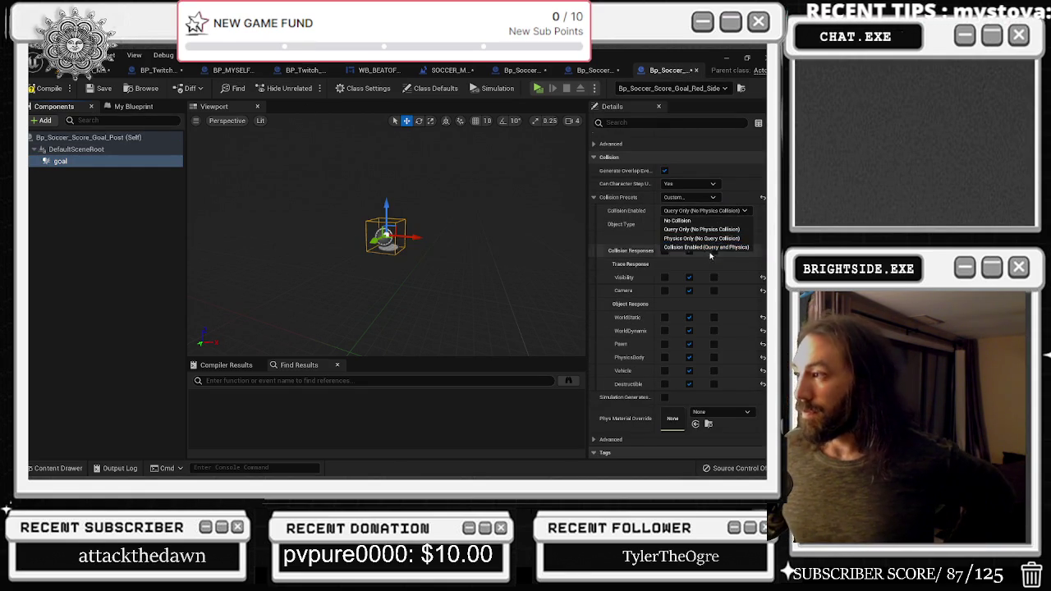
left_click(705, 247)
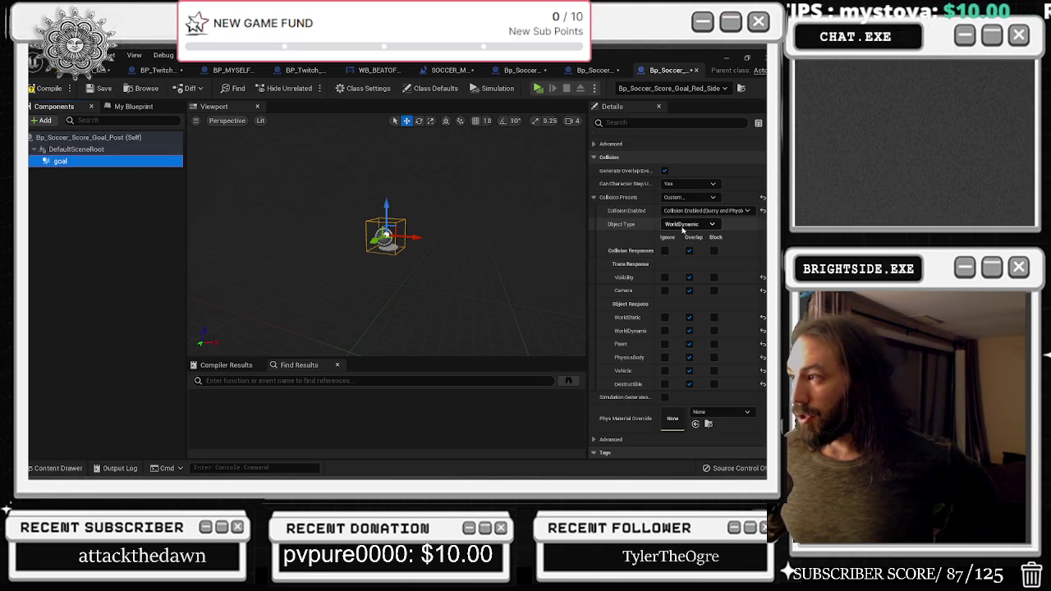
left_click(665, 250)
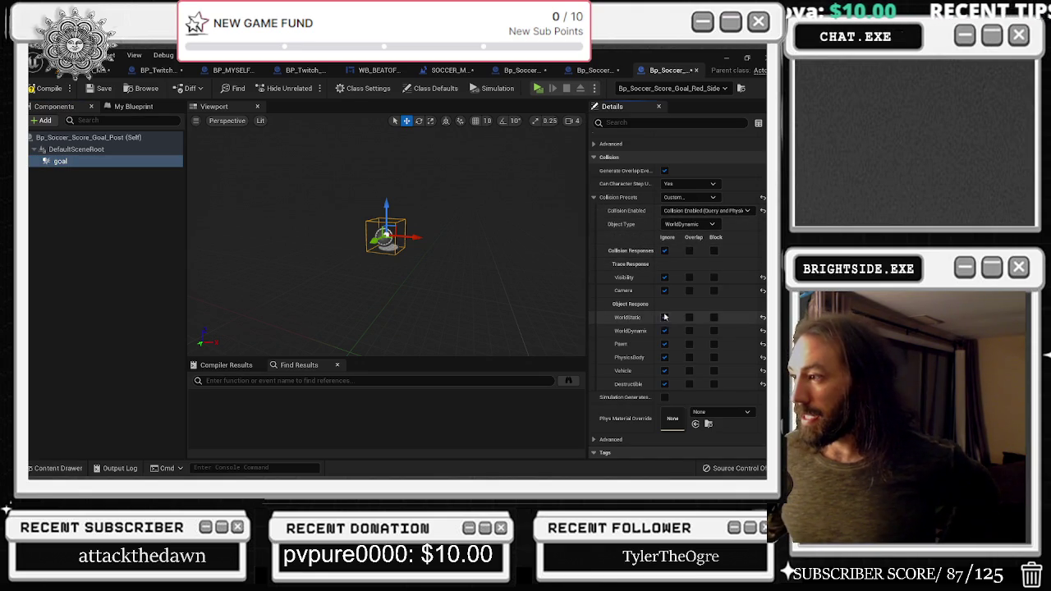
left_click(689, 318)
left_click(690, 331)
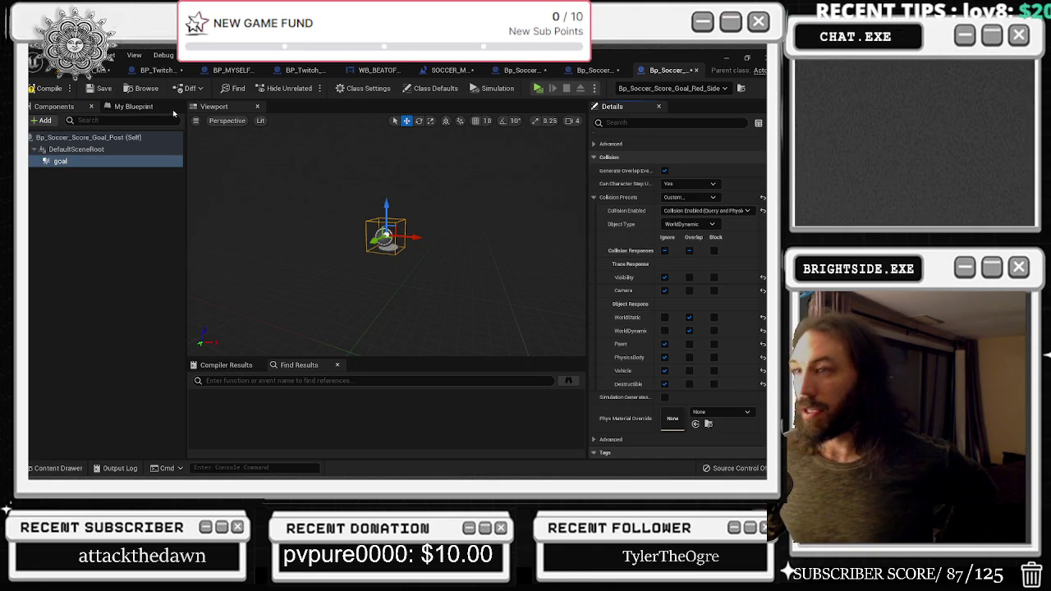
left_click(51, 89)
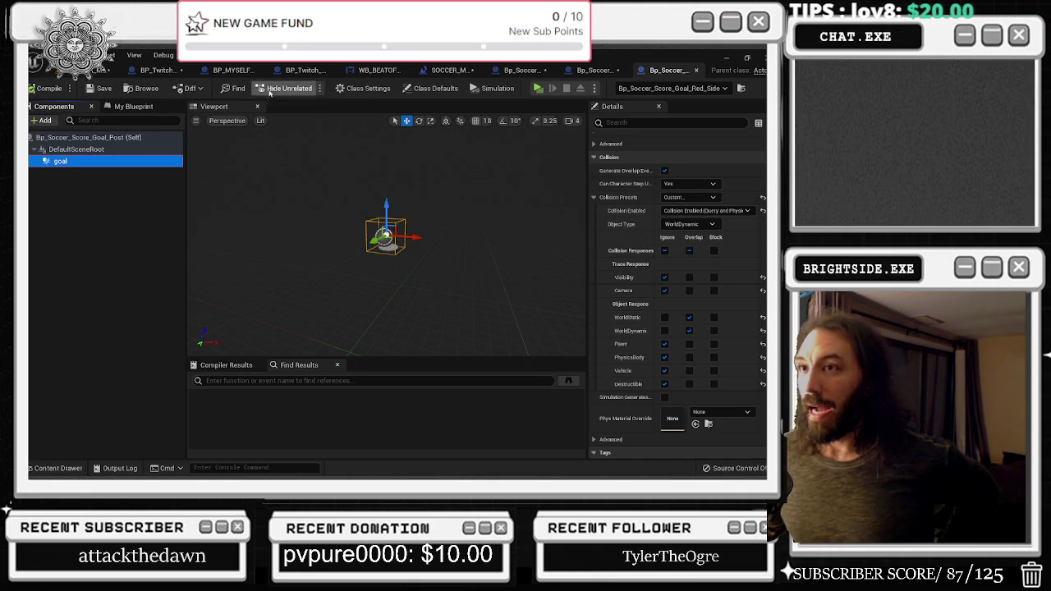
left_click(98, 71)
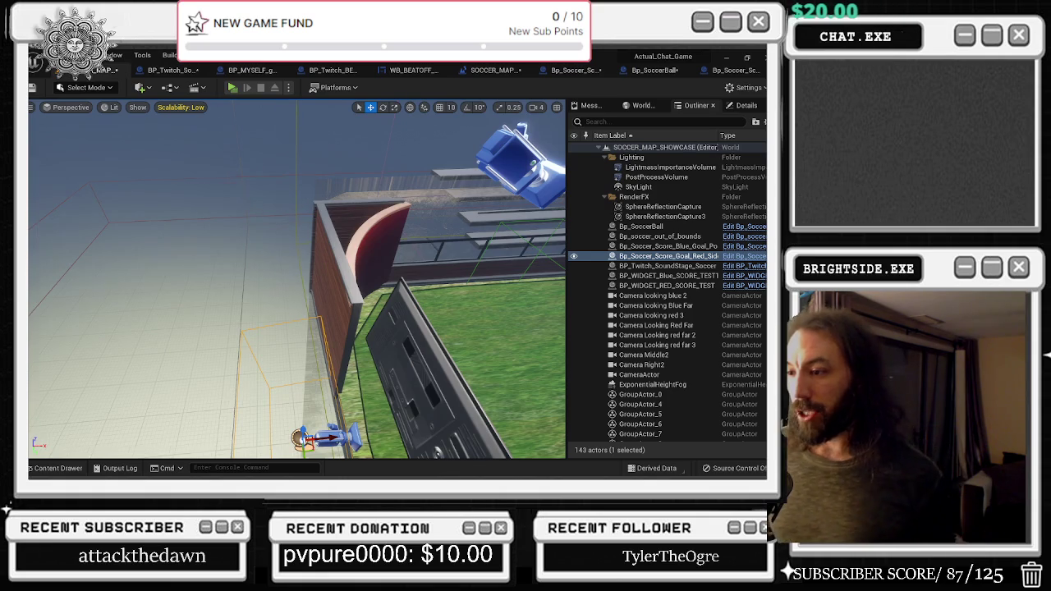
Set Bp_Soccer_Score_Blue_Goal_Post's Collision Enabled to Query and Physics
key("Up")
key("Up")
key("Up")
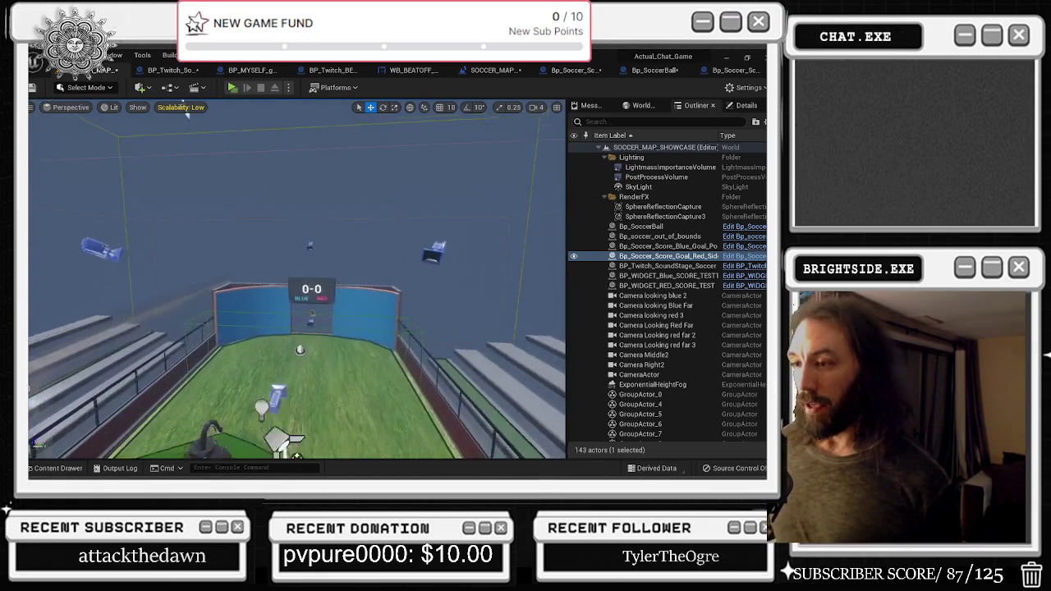
key("f")
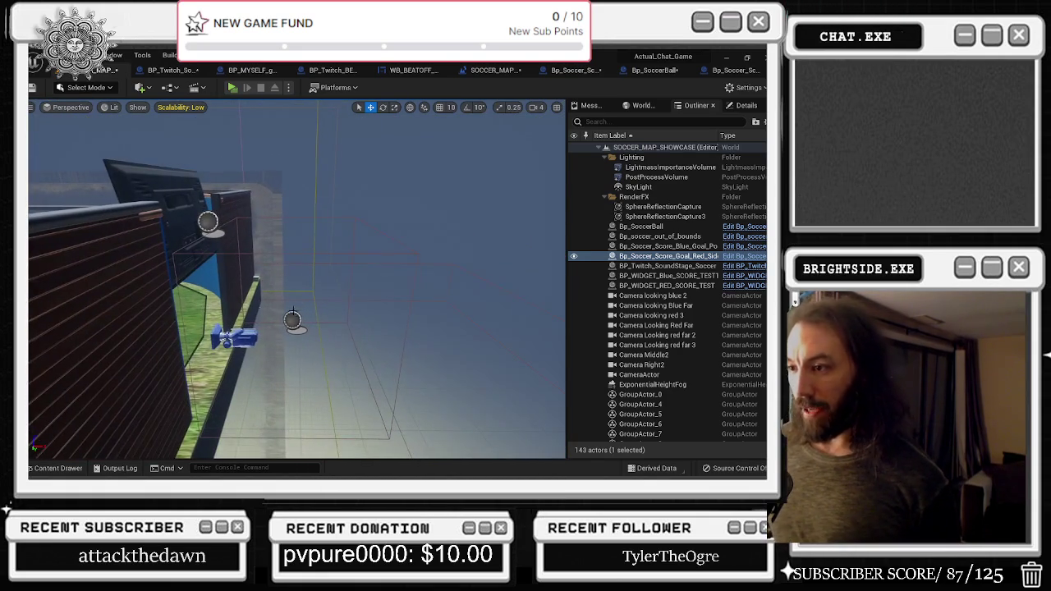
double_click(292, 319)
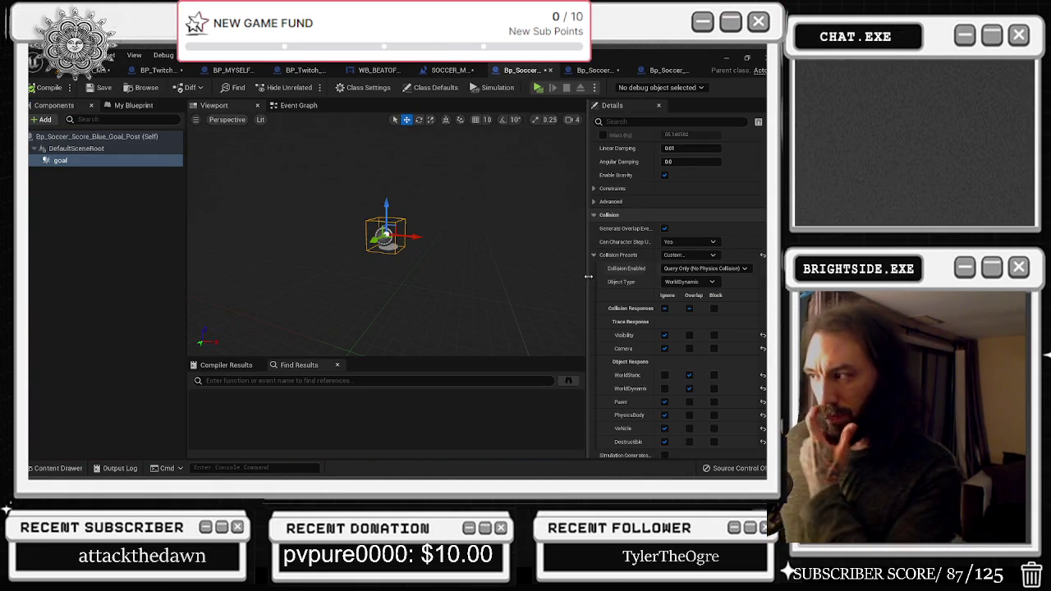
left_click(705, 269)
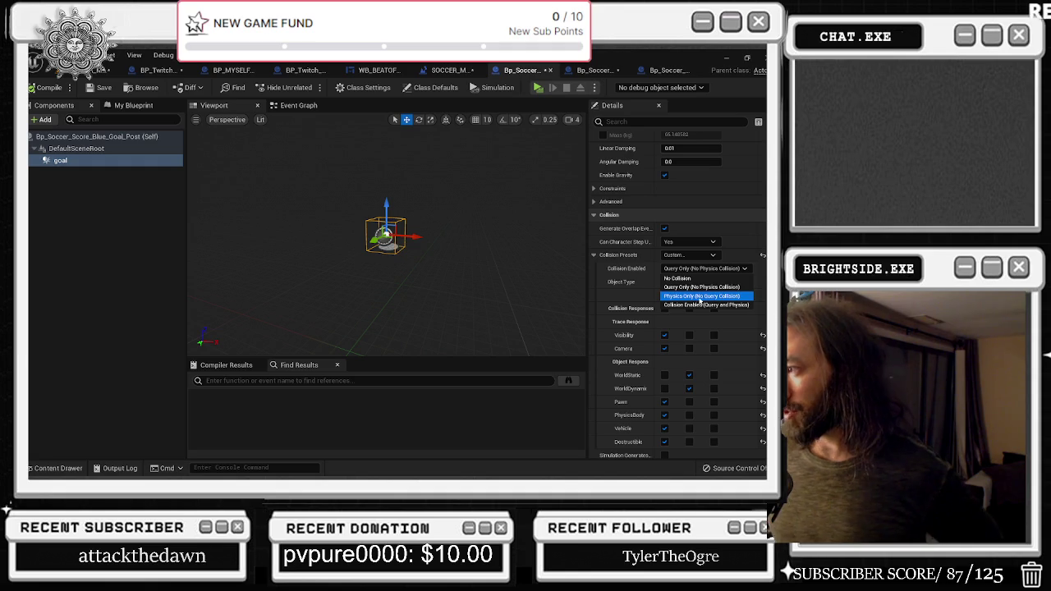
left_click(697, 304)
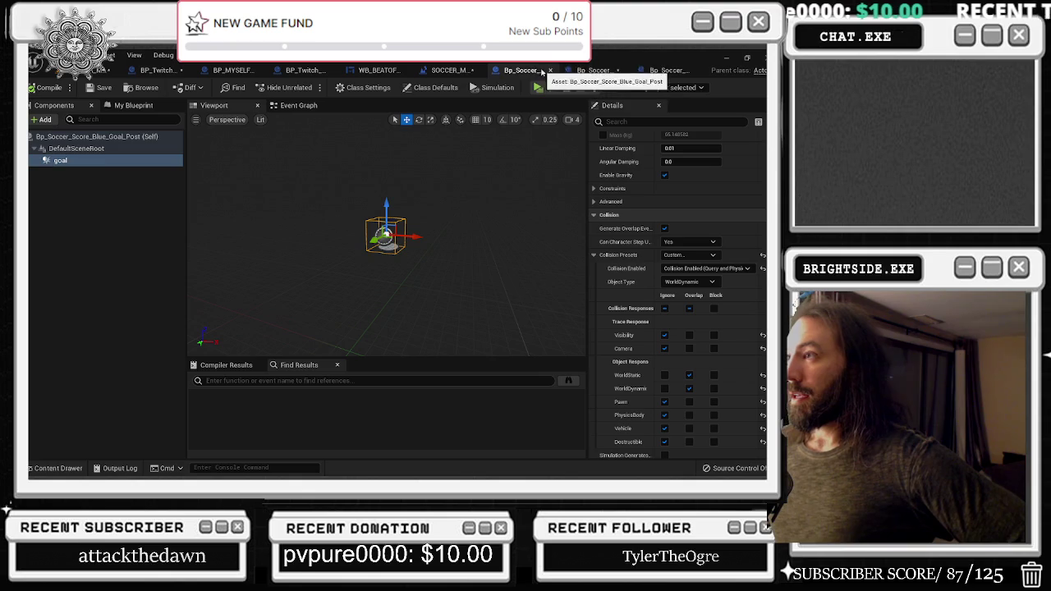
Compare against the red-side goal's collision settings, then go to the soccer map's level blueprint
left_click(593, 70)
left_click(667, 70)
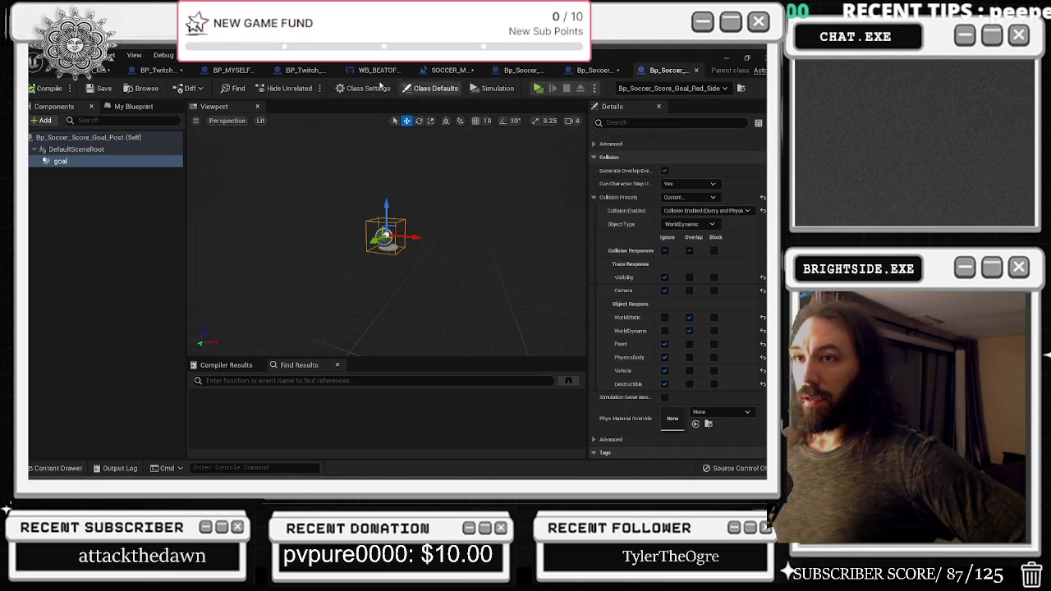
left_click(526, 71)
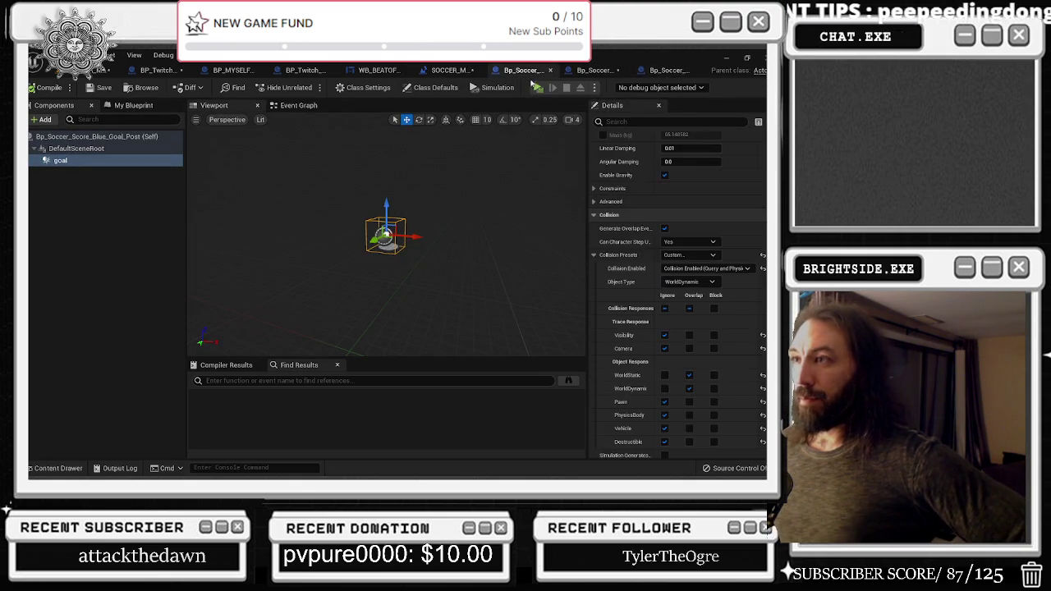
left_click(438, 69)
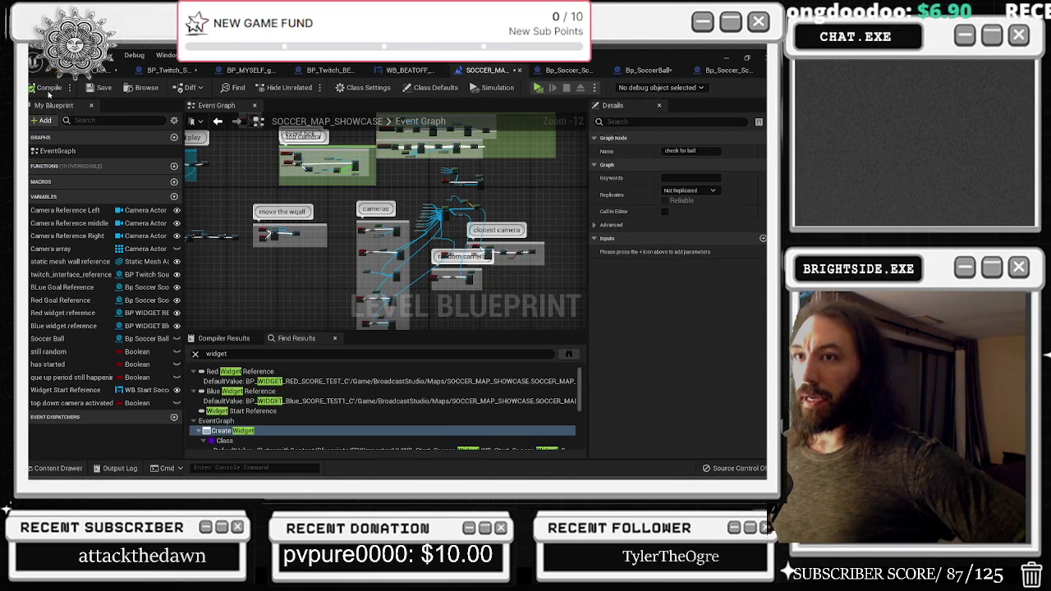
Review the WB_BEATOFF, BP_MYSELF and BP_Twitch_SoundStage_Soccer tabs, then return to the SOCCER_MAP viewport
left_click(395, 73)
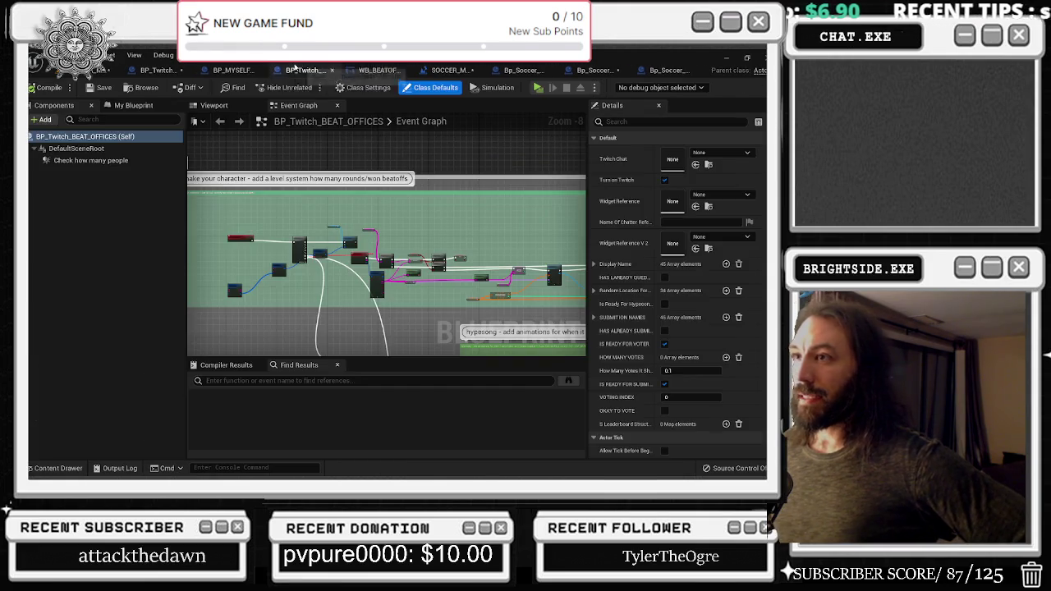
left_click(217, 72)
left_click(155, 71)
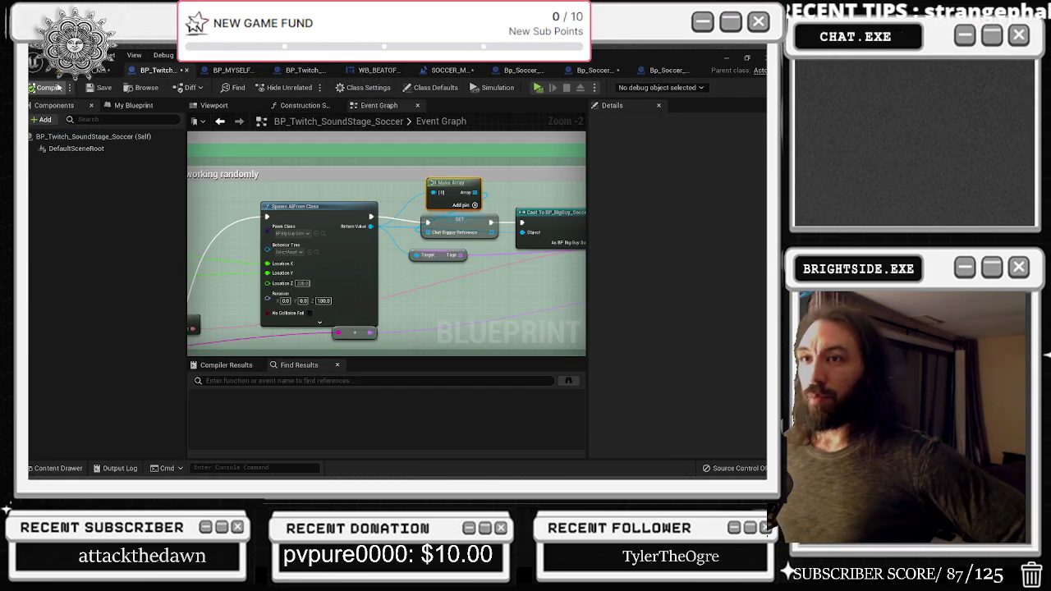
left_click(105, 70)
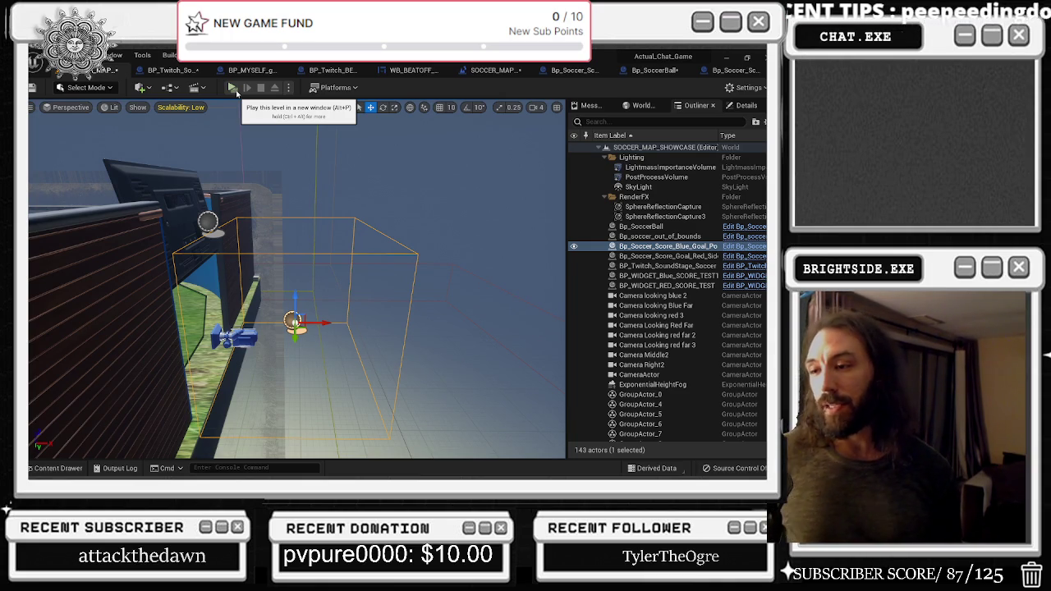
key("alt+Tab")
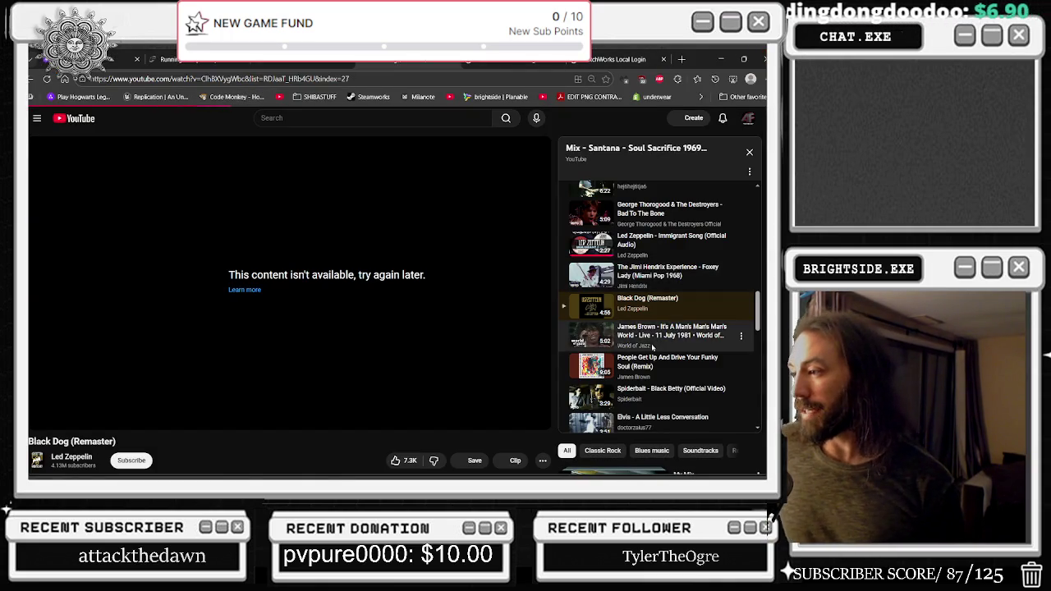
Play James Brown's live 'It's A Man's Man's Man's World' from the mix, then minimize the browser
left_click(653, 346)
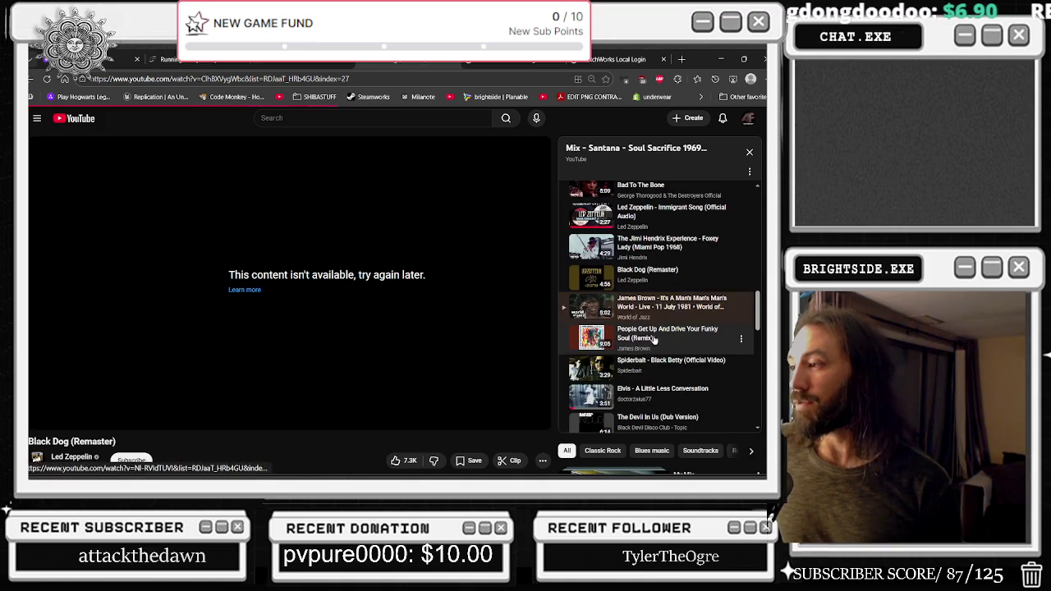
left_click(416, 76)
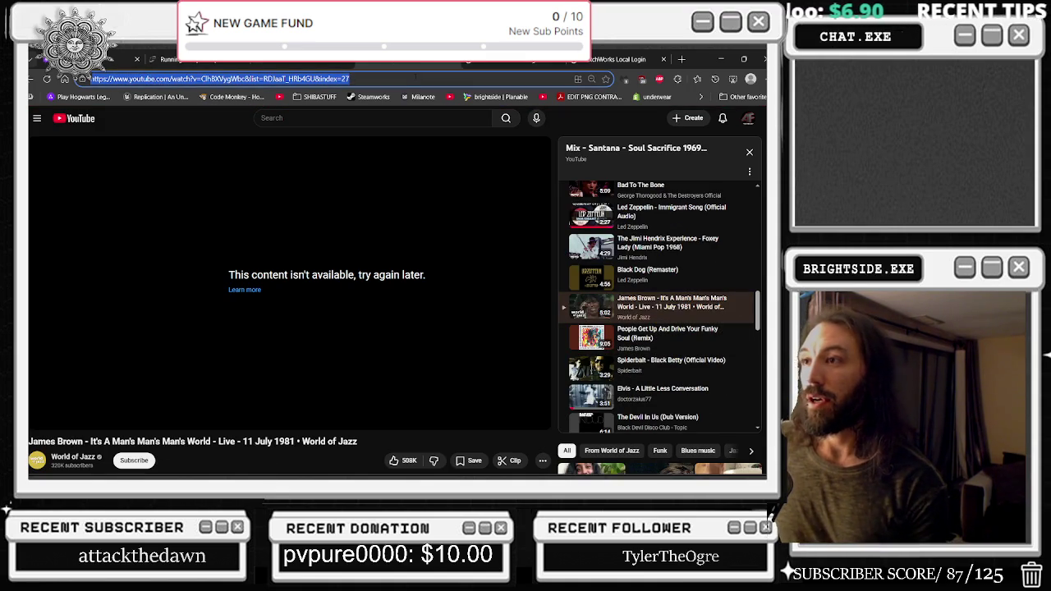
key("Return")
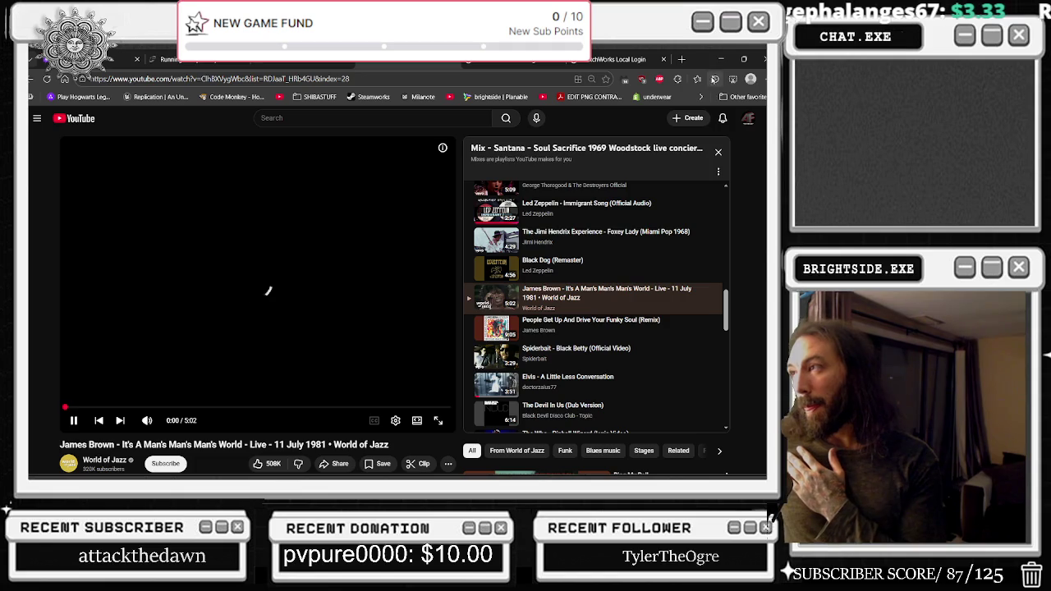
left_click(719, 60)
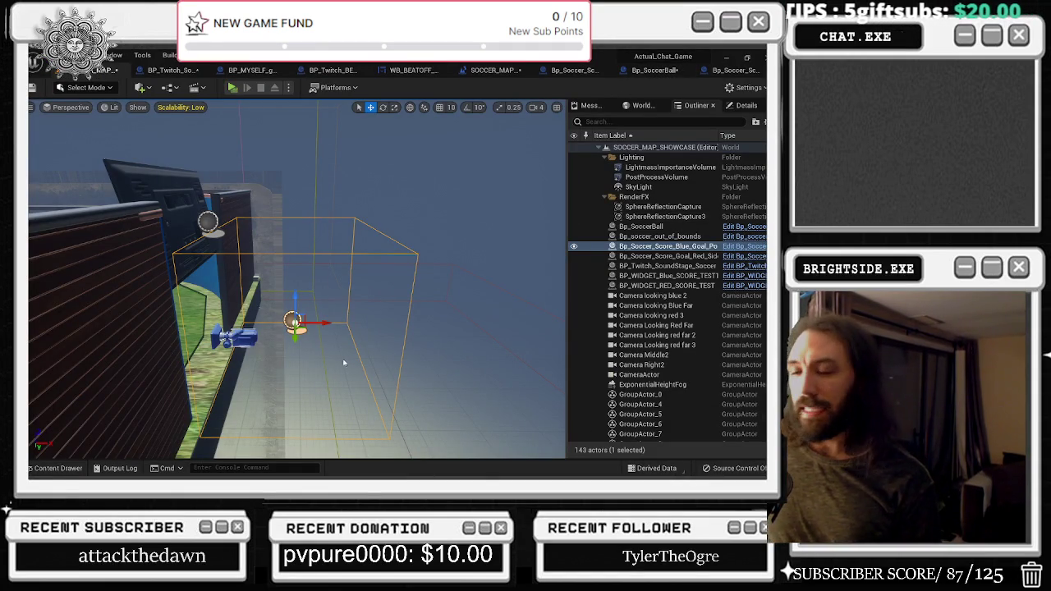
Nudge the PointLight13 spotlight slightly along X and save the soccer map level
scroll(377, 369, "down", 10)
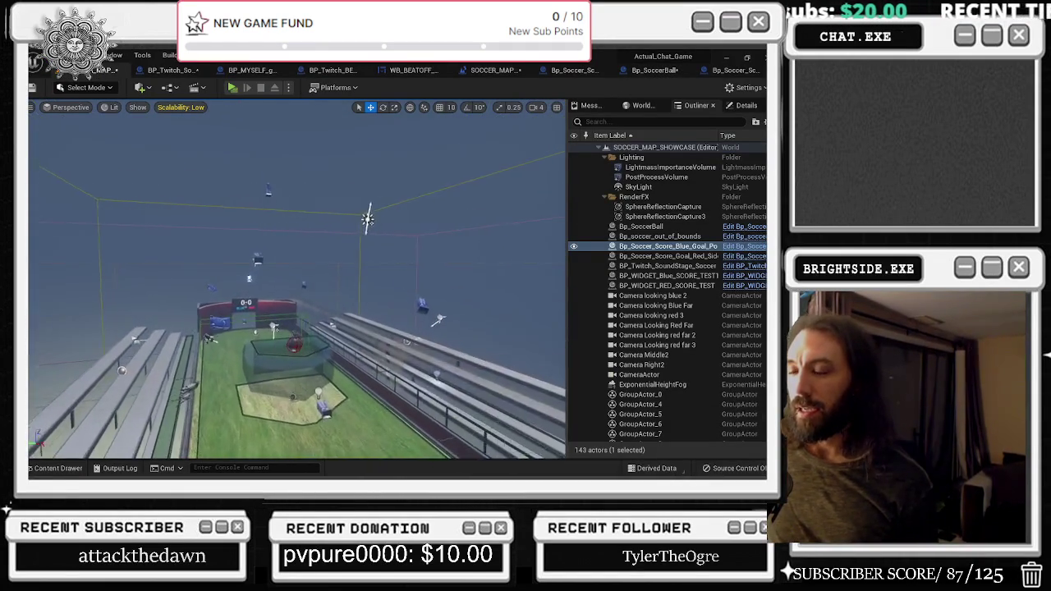
scroll(394, 140, "up", 5)
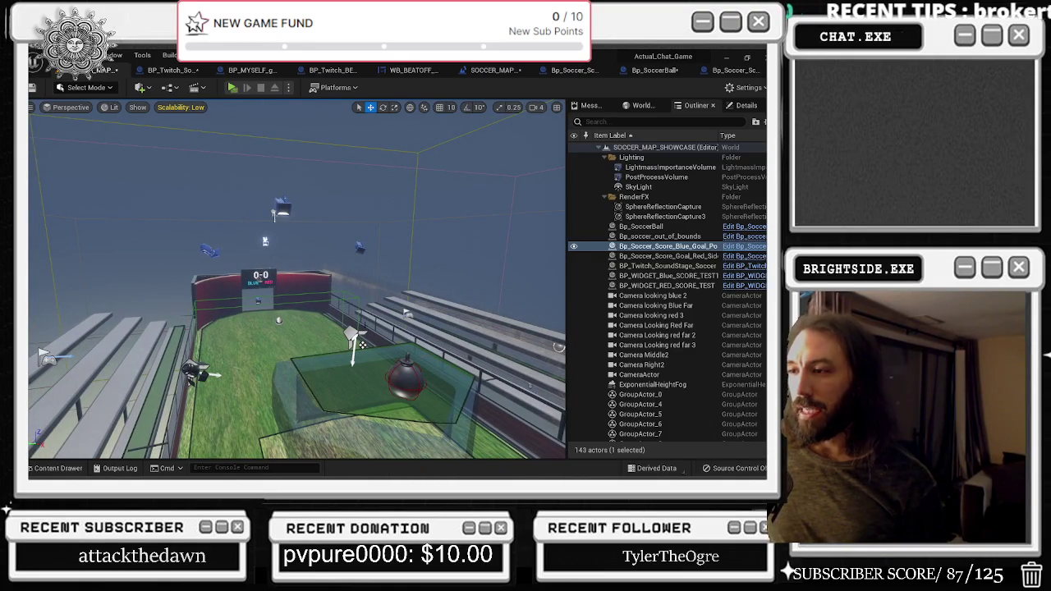
left_click(353, 335)
left_click_drag(367, 347, 388, 347)
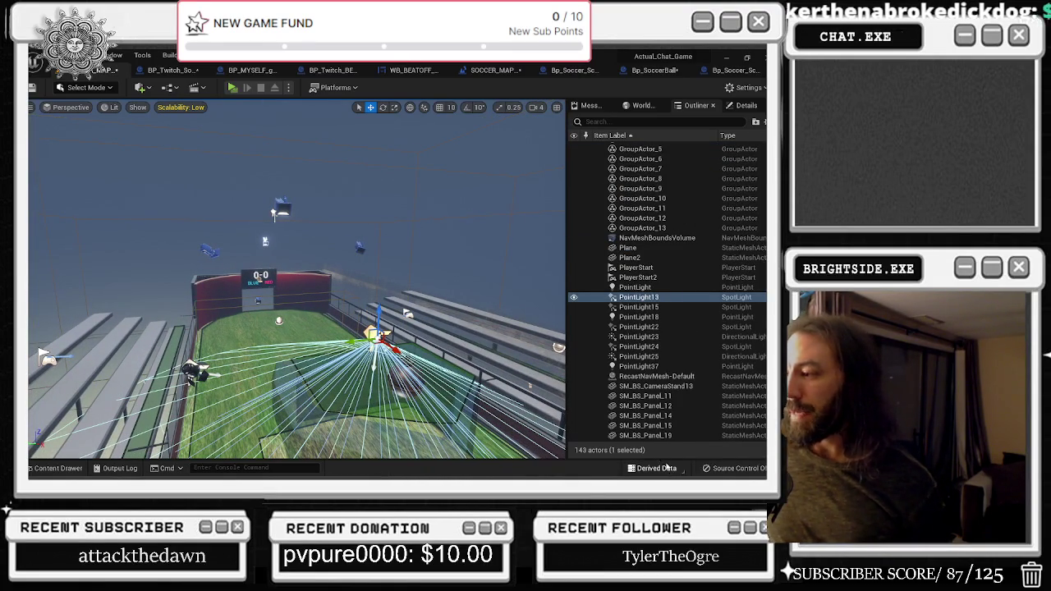
left_click(31, 87)
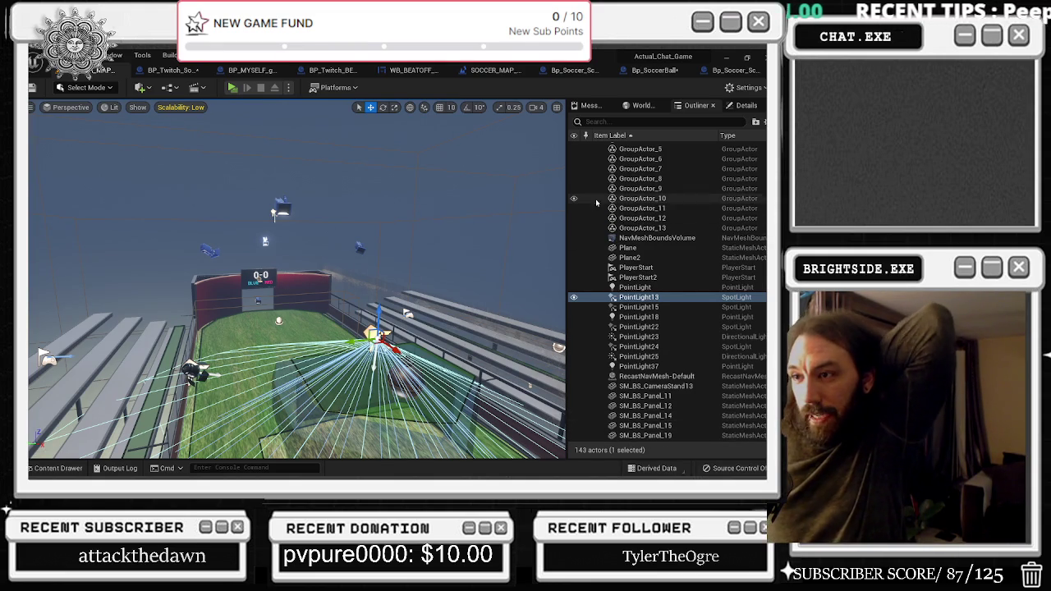
key("ctrl+s")
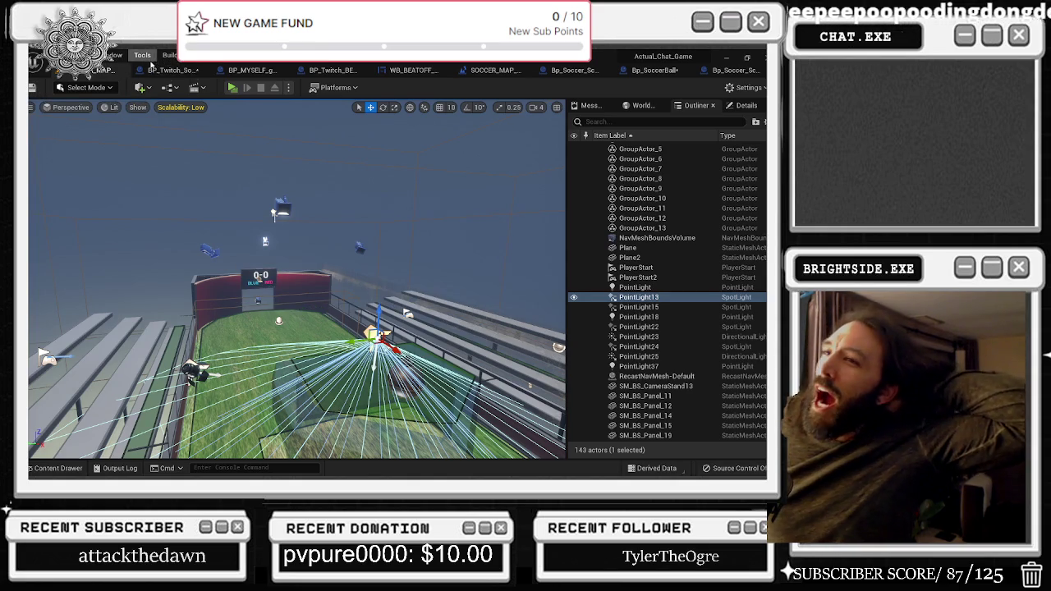
left_click(157, 70)
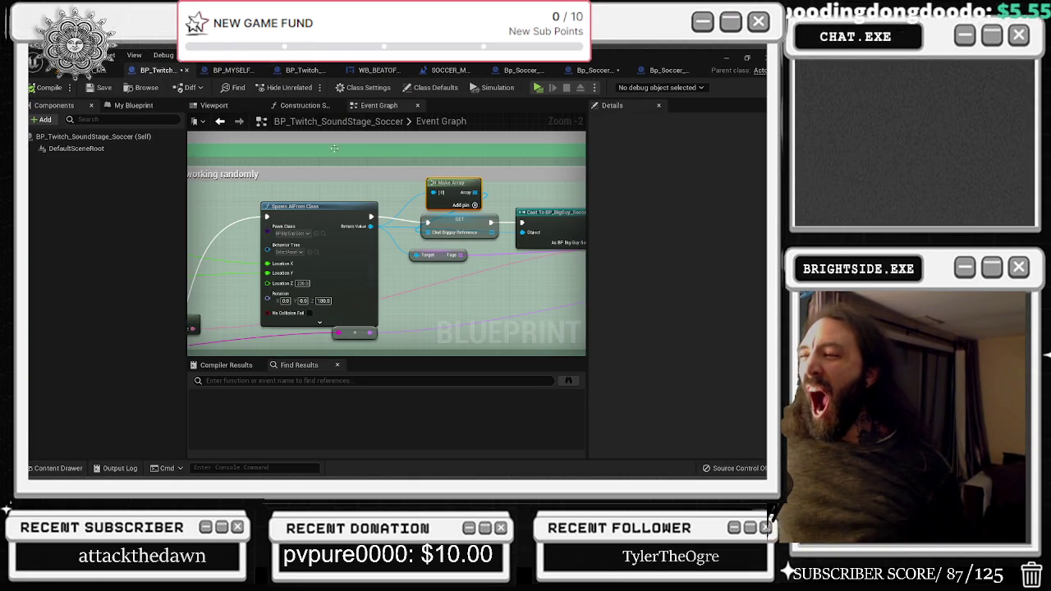
Pan the BP_Twitch_SoundStage_Soccer graph across the Spawn AI From Class, Cast To BigGuy and Random Float nodes
left_click_drag(351, 209, 292, 211)
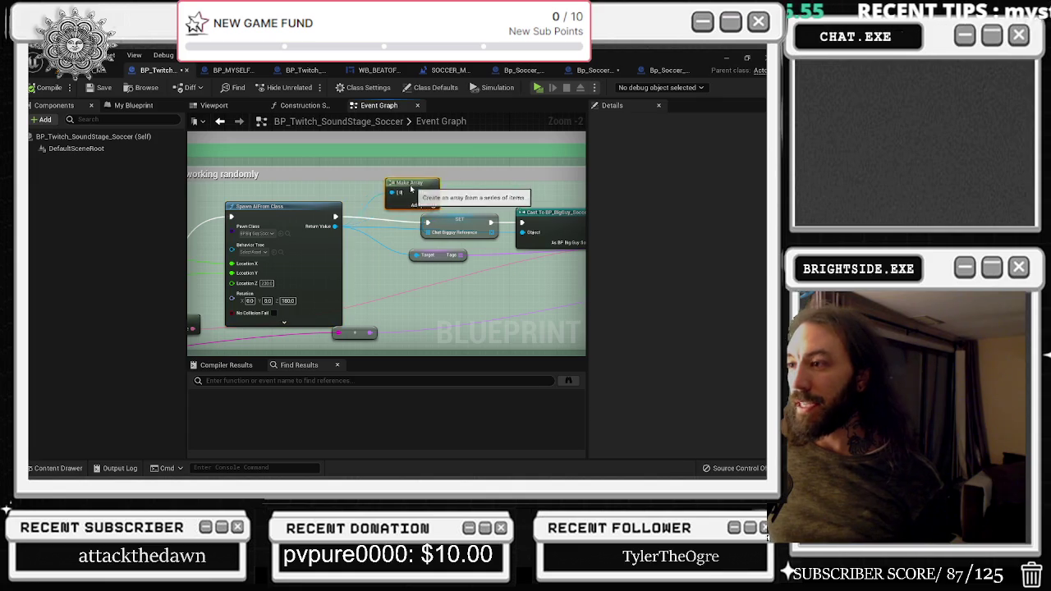
left_click_drag(461, 215, 297, 244)
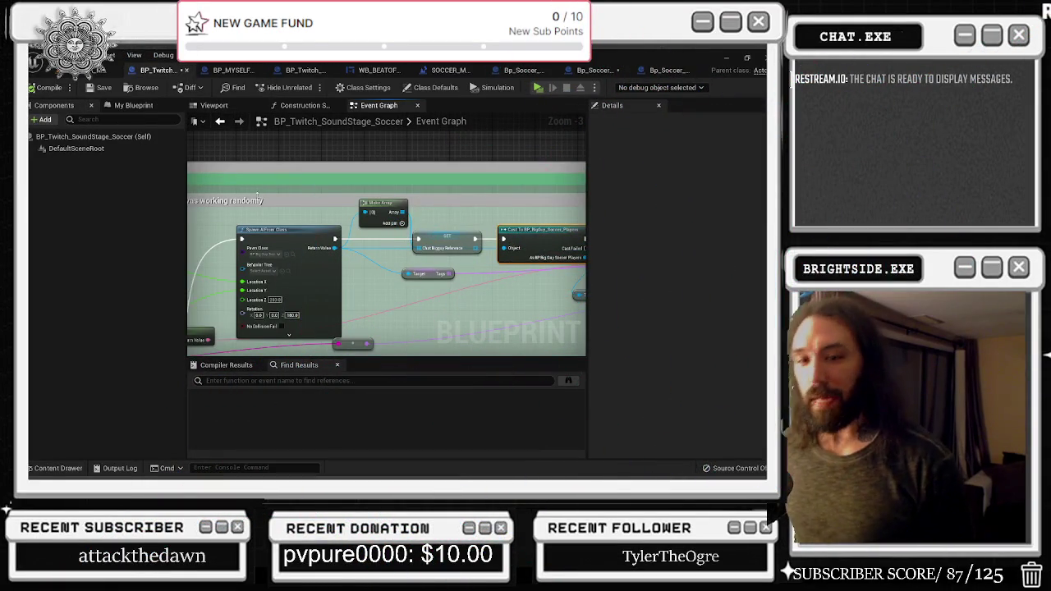
left_click_drag(251, 200, 375, 164)
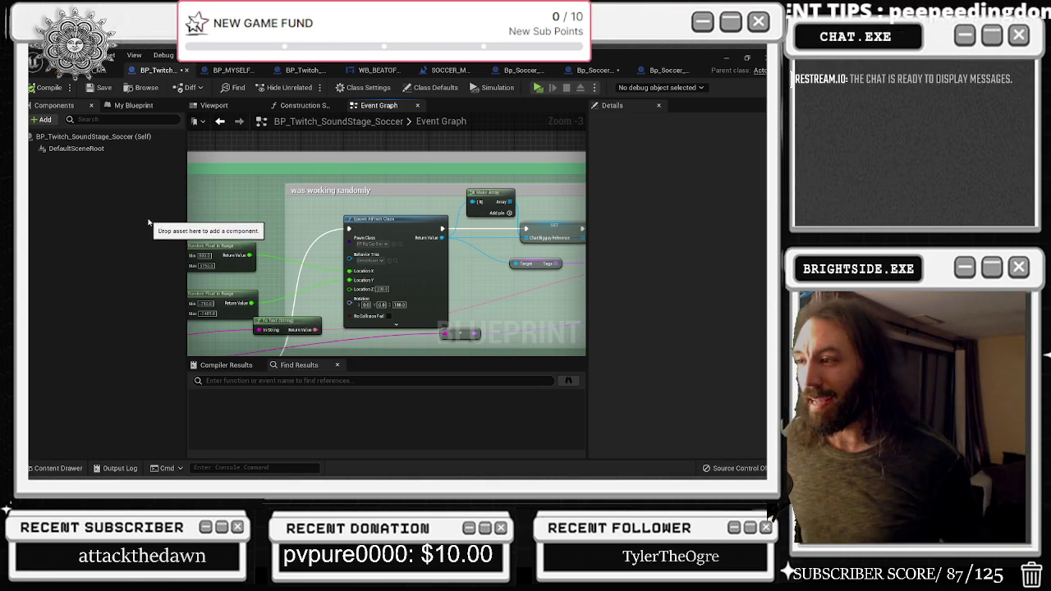
Reposition both Random Float in Range nodes, the To Text (String) node and Widget Test Reference leftward
left_click_drag(337, 207, 438, 189)
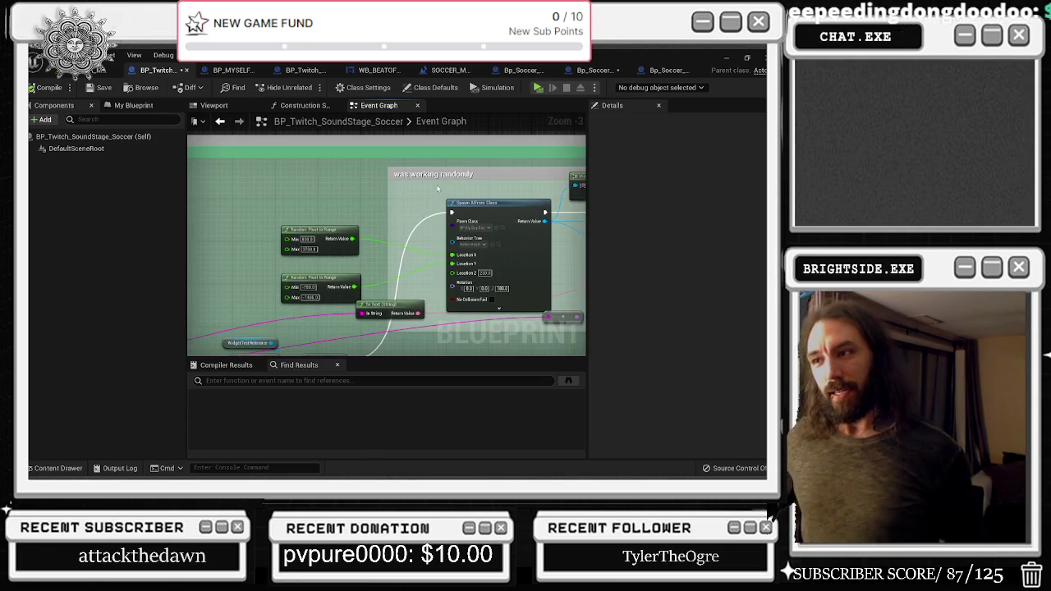
left_click_drag(385, 213, 370, 182)
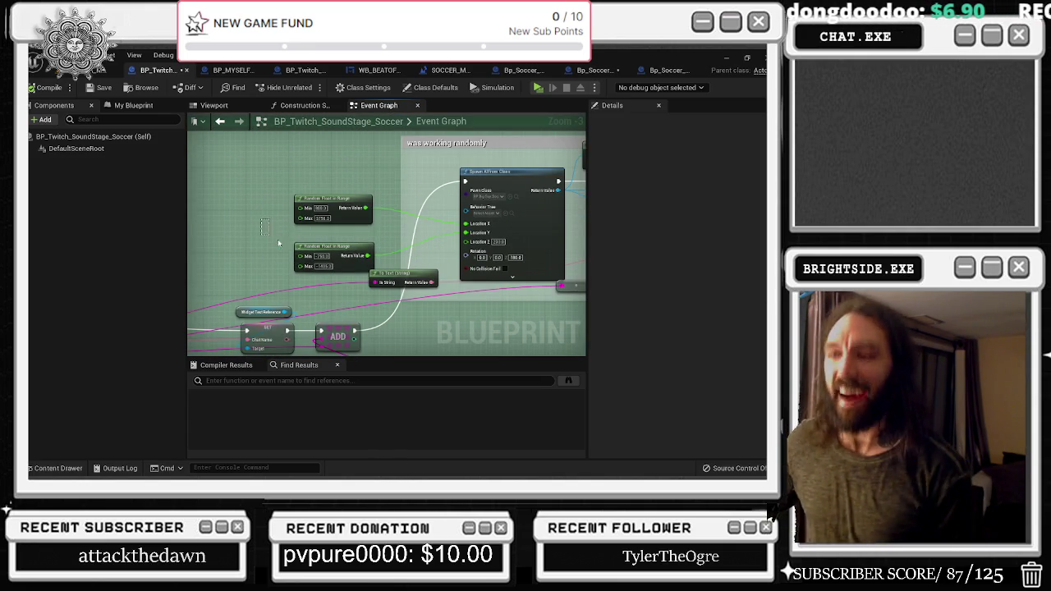
left_click_drag(303, 260, 249, 234)
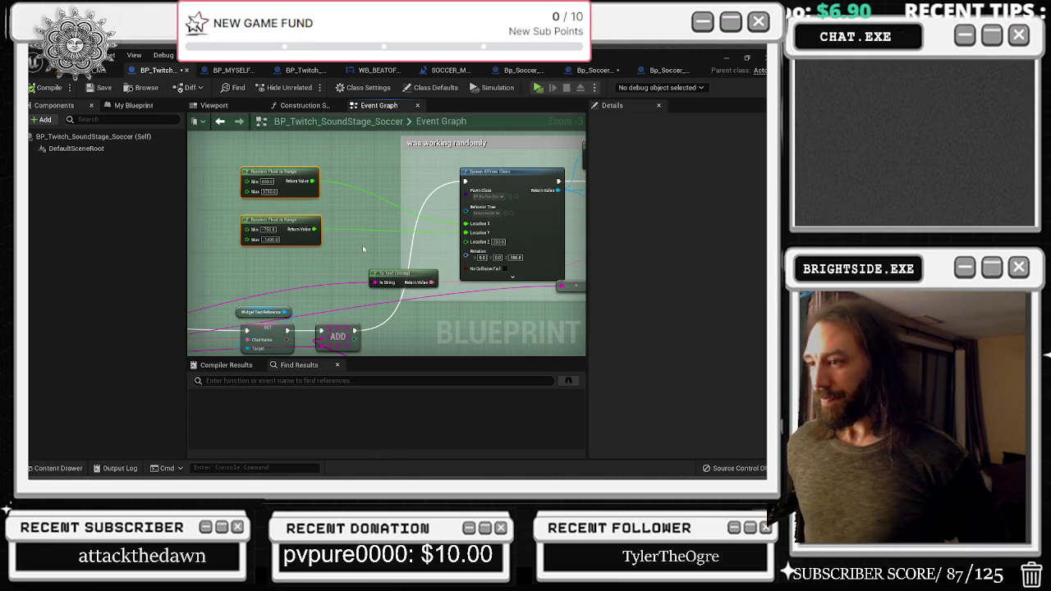
left_click_drag(320, 218, 324, 229)
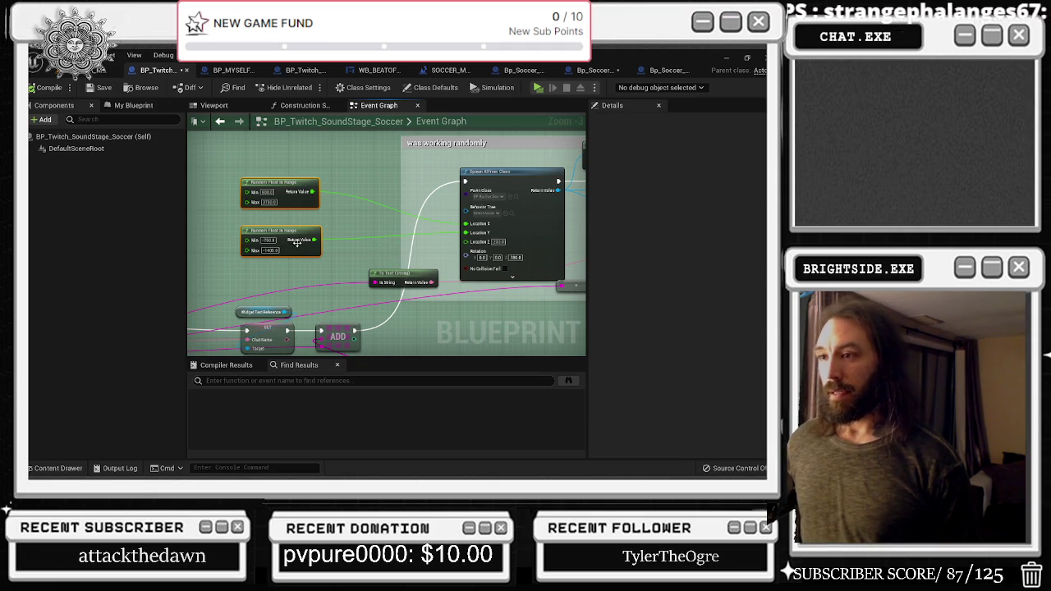
left_click_drag(298, 246, 298, 235)
mouse_move(395, 278)
left_mouse_down()
mouse_move(283, 262)
mouse_move(535, 183)
left_mouse_up()
left_click_drag(428, 253, 384, 251)
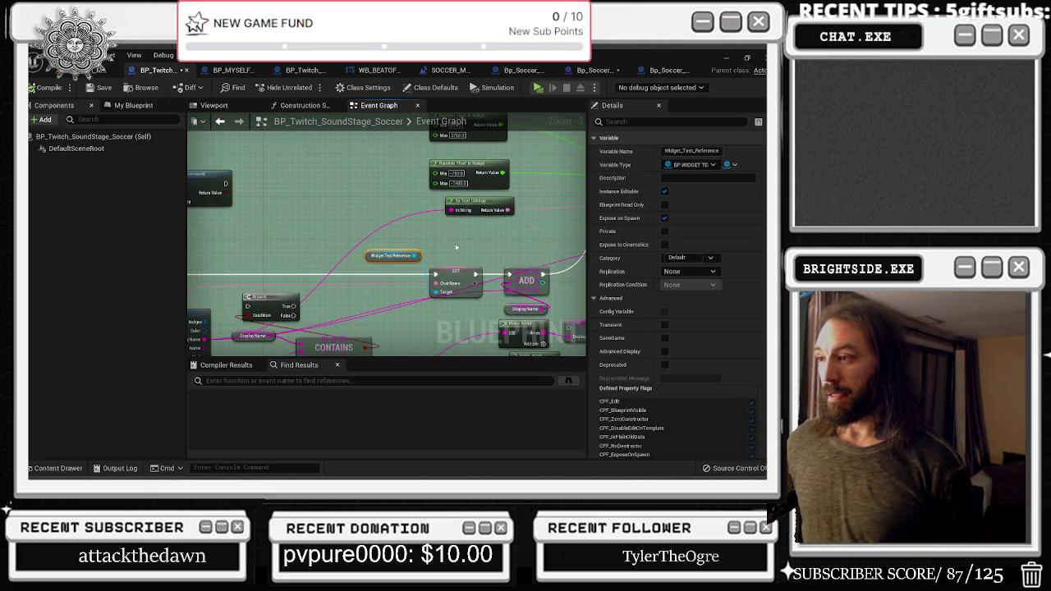
Survey the Event Graph's Twitch command setup, bits comment box and BeginPlay cast nodes
left_click(509, 312)
left_click_drag(509, 312, 517, 349)
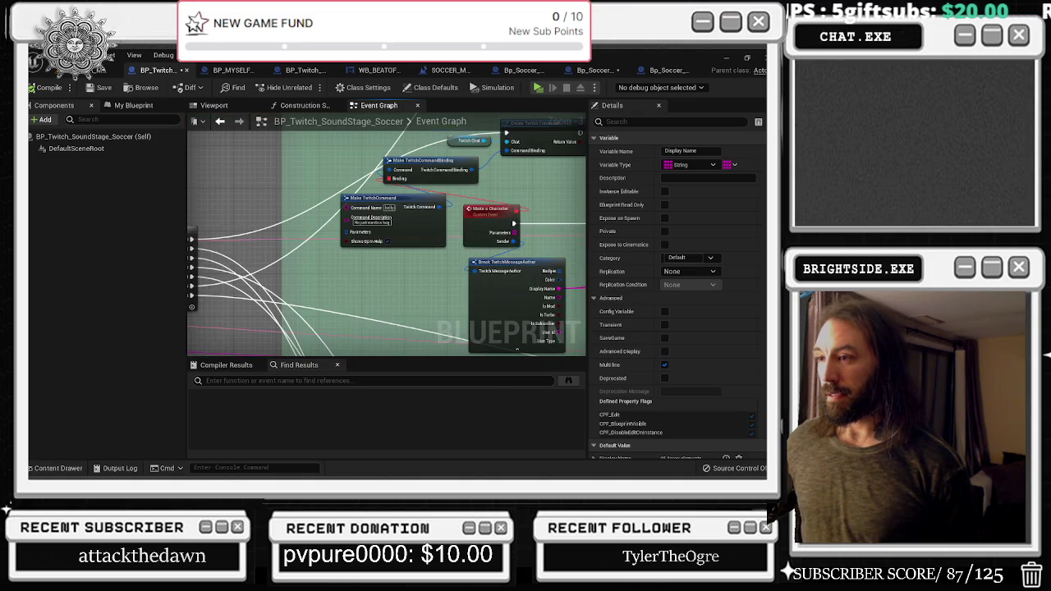
scroll(214, 238, "down", 7)
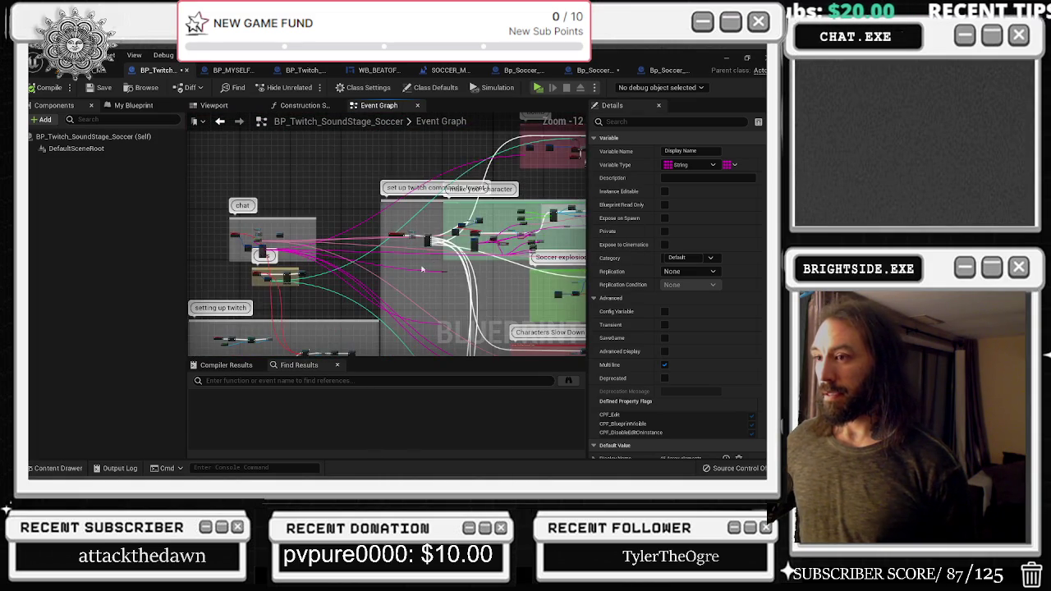
scroll(214, 238, "up", 5)
left_click_drag(276, 271, 365, 141)
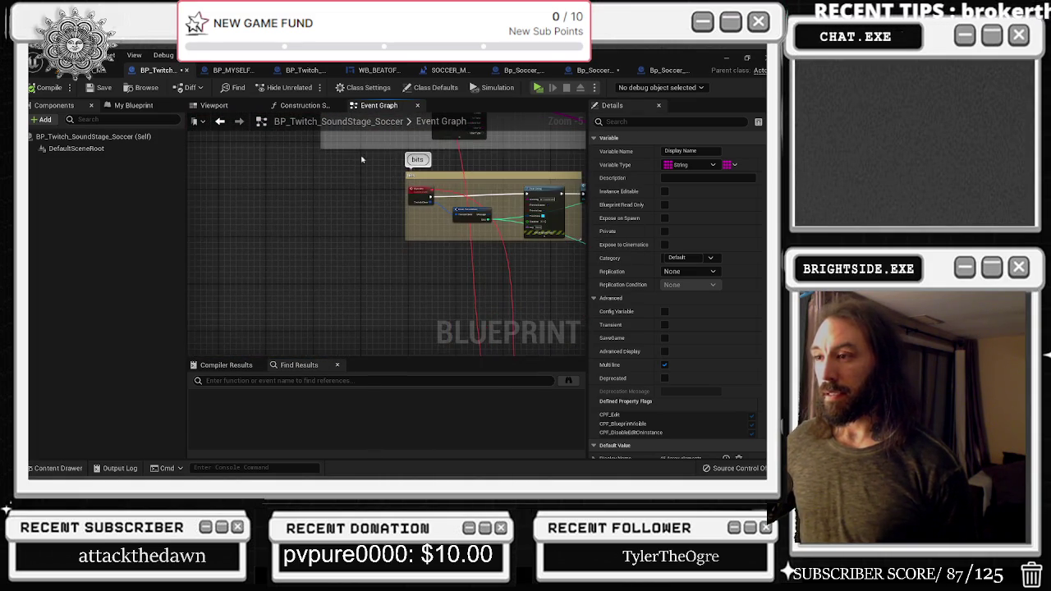
left_click_drag(393, 228, 333, 263)
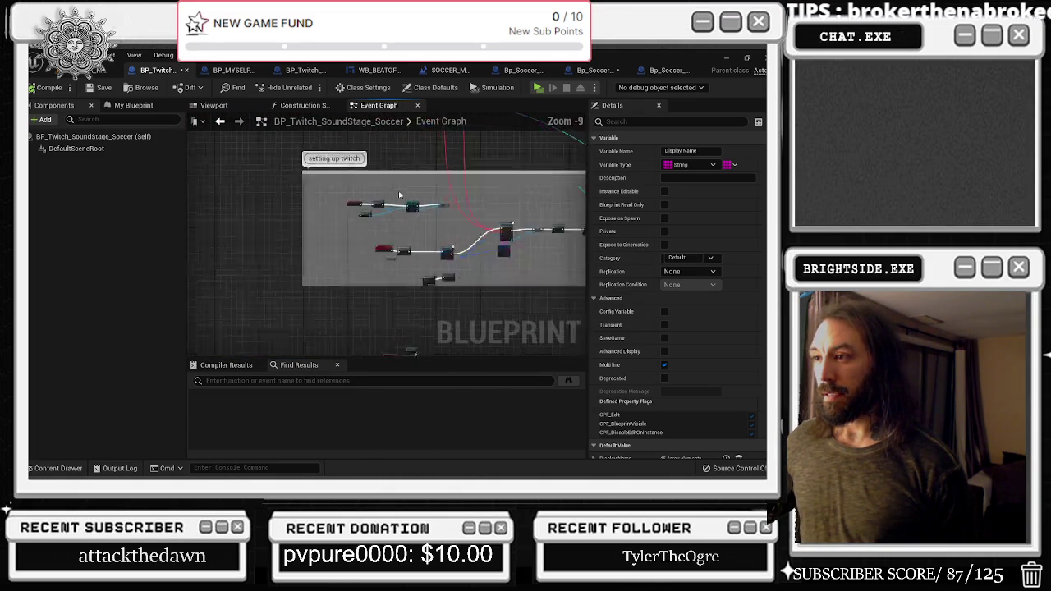
scroll(313, 274, "up", 3)
scroll(312, 273, "down", 3)
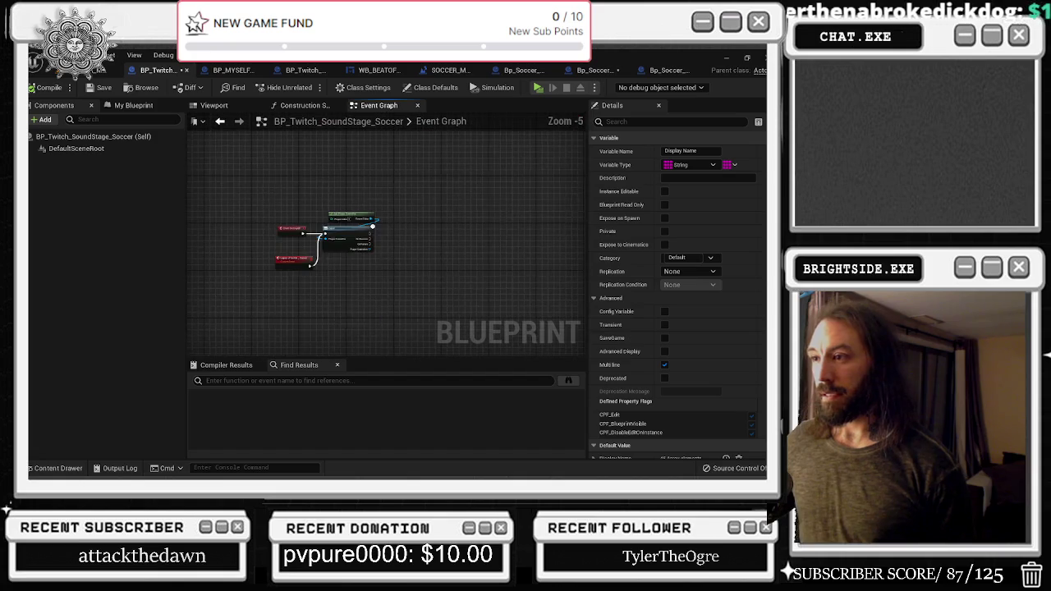
scroll(326, 249, "up", 3)
scroll(326, 248, "down", 4)
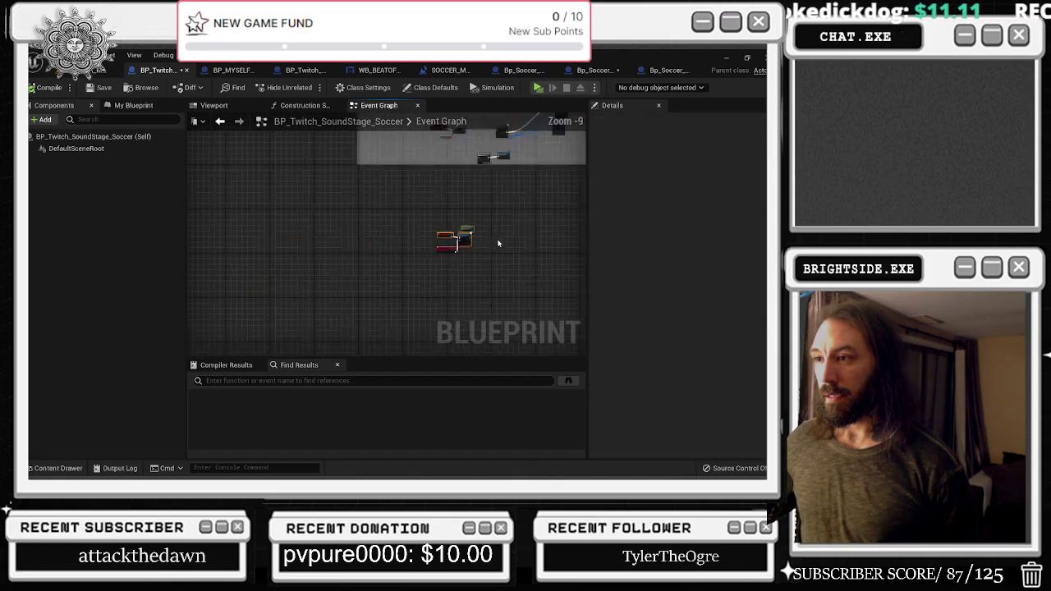
scroll(364, 261, "down", 5)
mouse_move(364, 262)
left_mouse_down()
mouse_move(333, 235)
mouse_move(362, 190)
left_mouse_up()
scroll(279, 248, "up", 6)
scroll(277, 233, "down", 7)
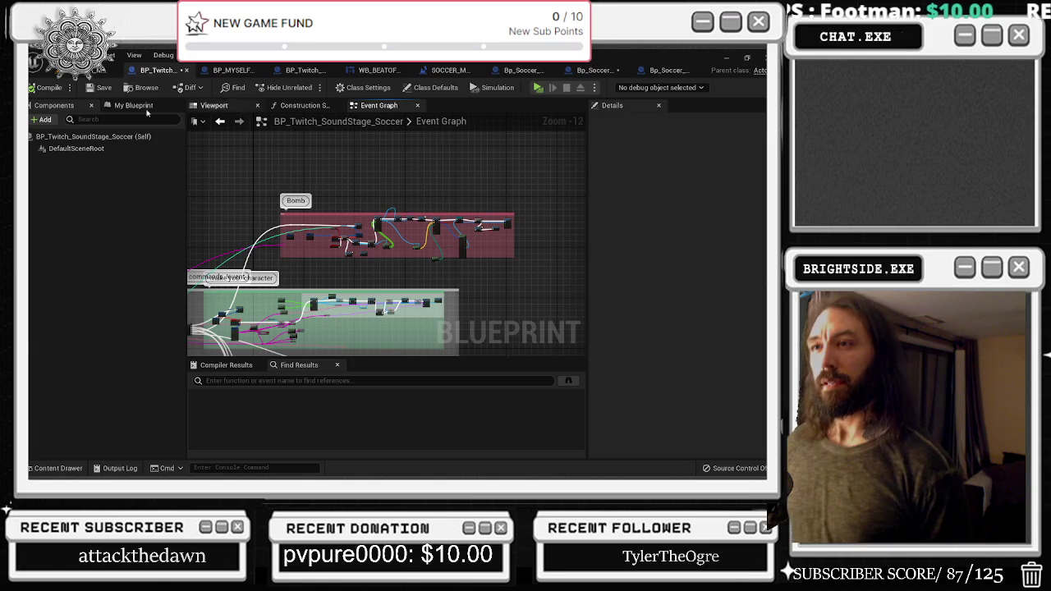
scroll(435, 208, "up", 6)
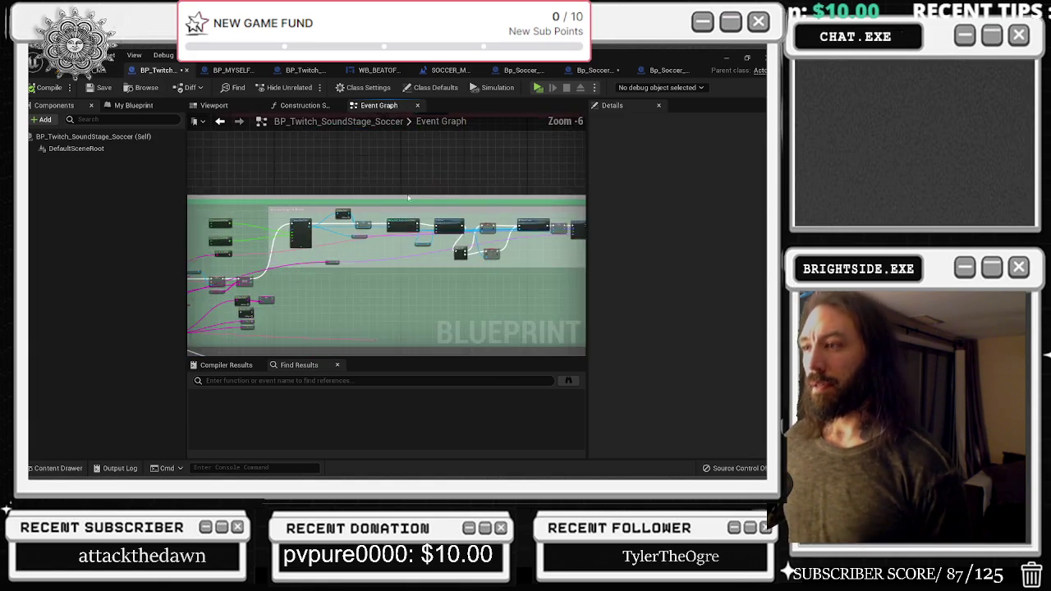
scroll(446, 265, "up", 5)
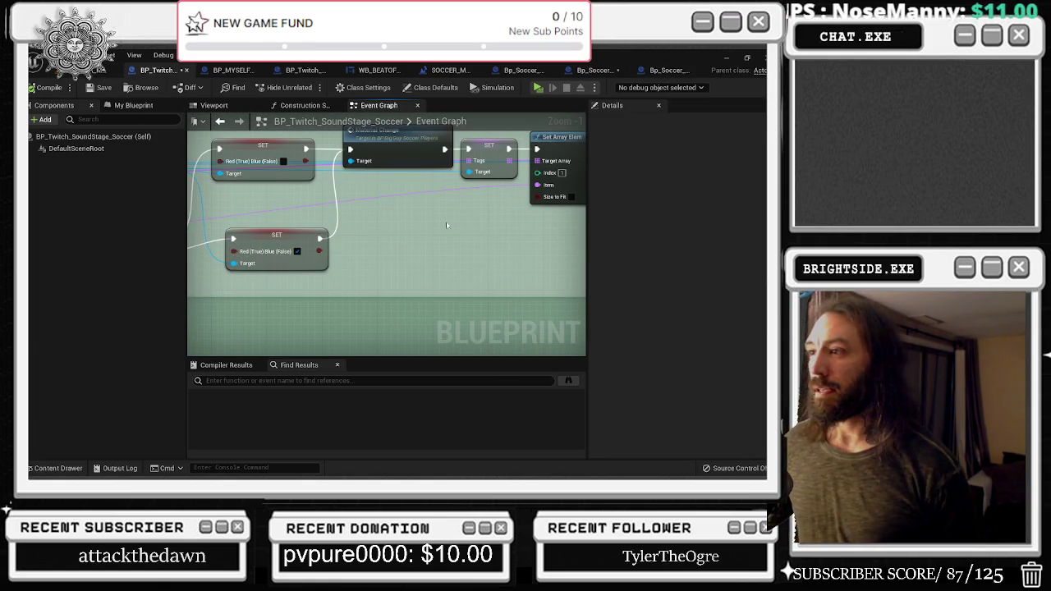
scroll(442, 227, "down", 5)
scroll(440, 229, "up", 7)
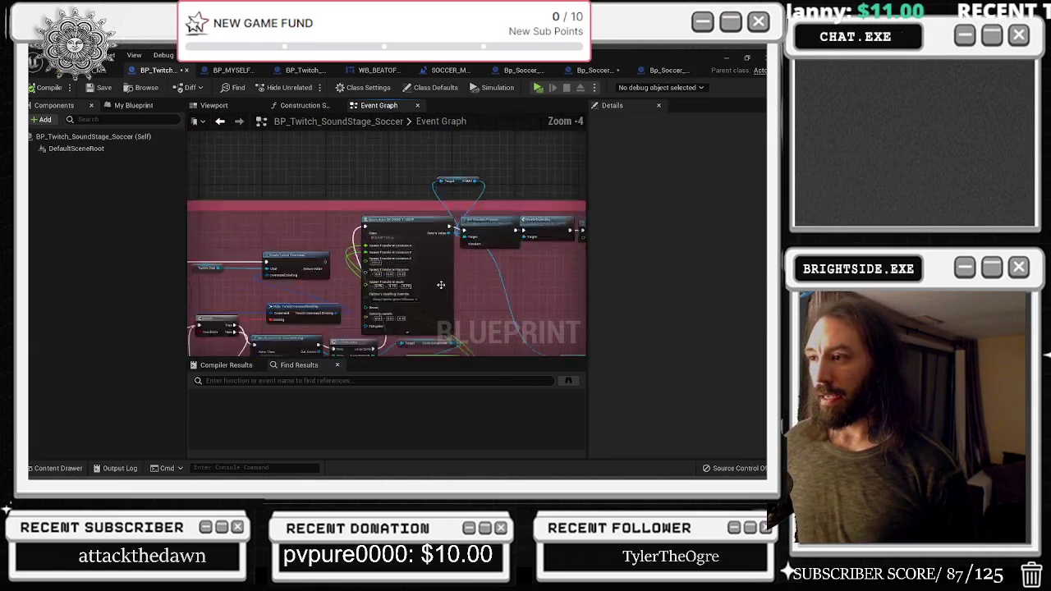
Locate BP_BigGuy_Soccer_Players from the Spawn AIFromClass Pawn Class in the BigGuy Blueprints folder
left_click(366, 191)
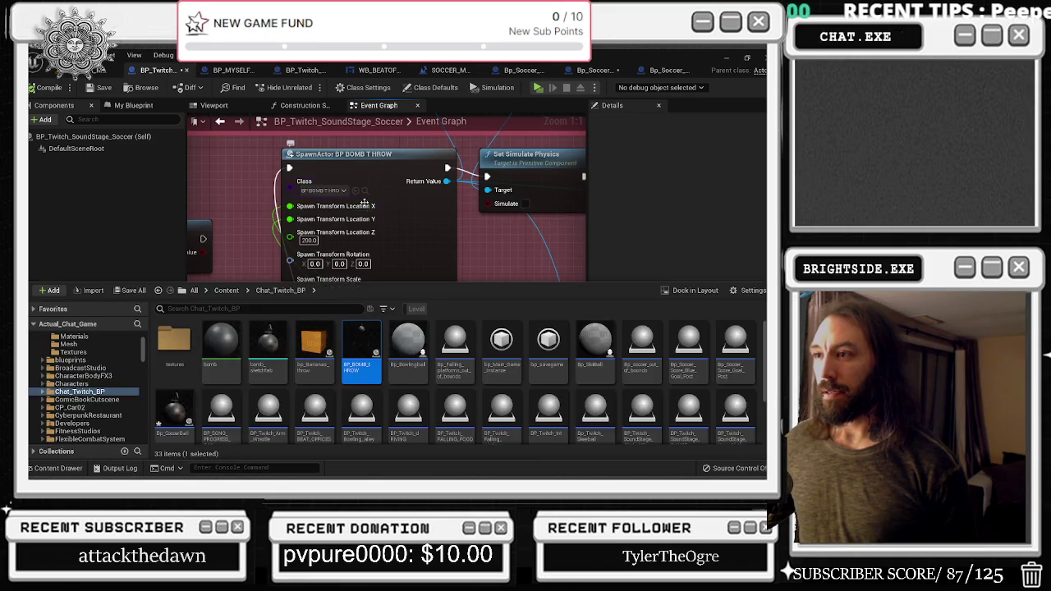
left_click(248, 173)
scroll(454, 215, "down", 8)
scroll(453, 215, "up", 8)
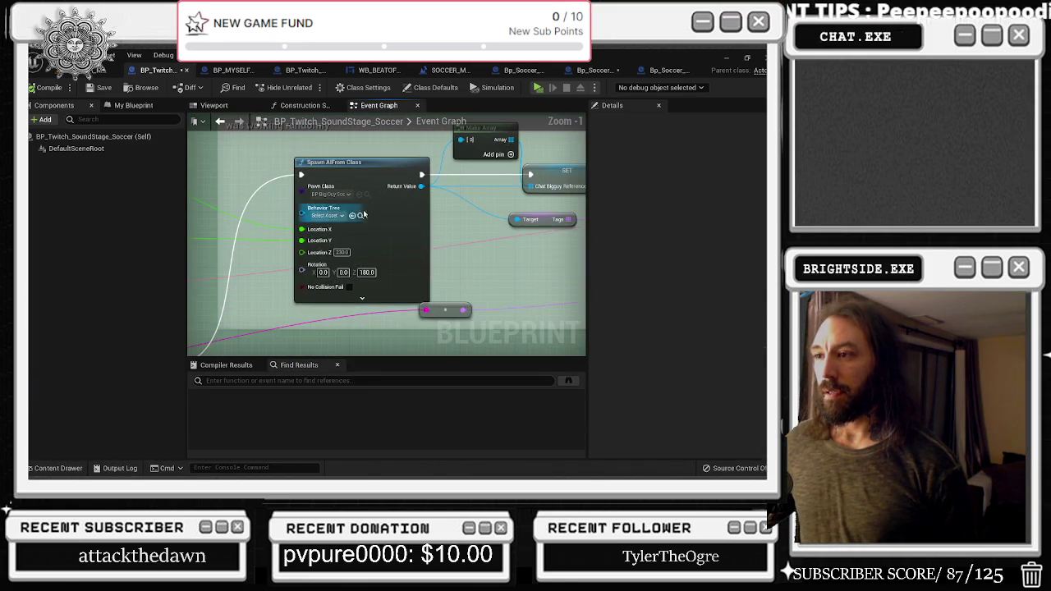
left_click(359, 194)
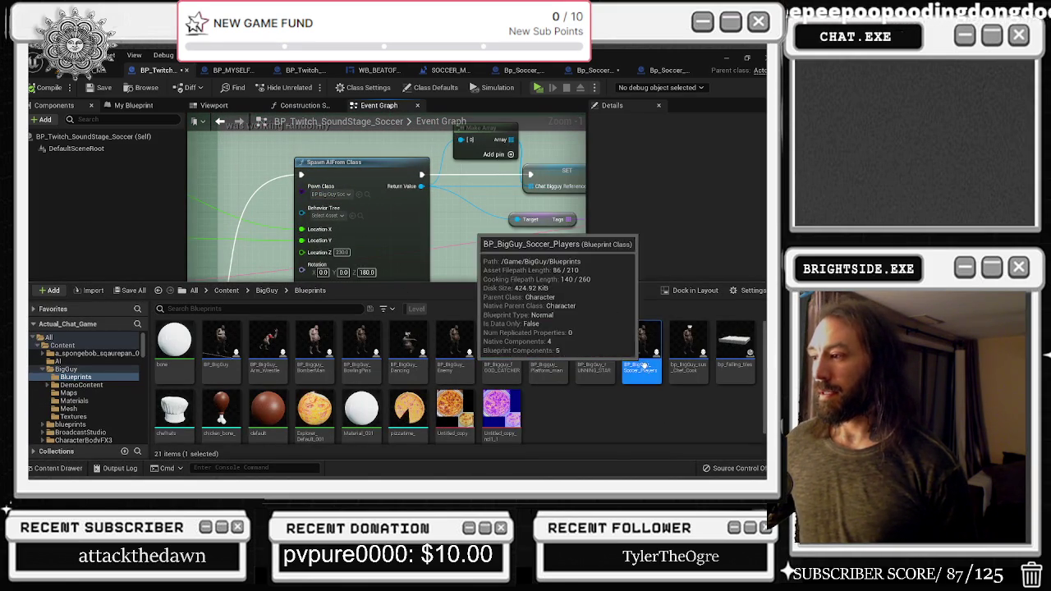
key("F2")
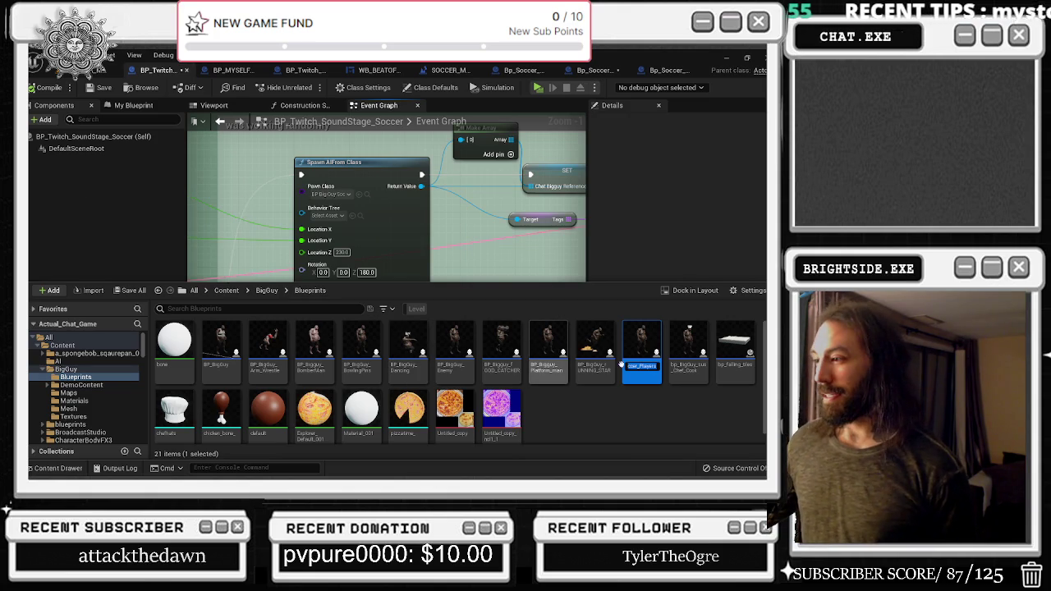
Open BP_BigGuy_Soccer_Players and select its PhysicalAnimation component
key("Return")
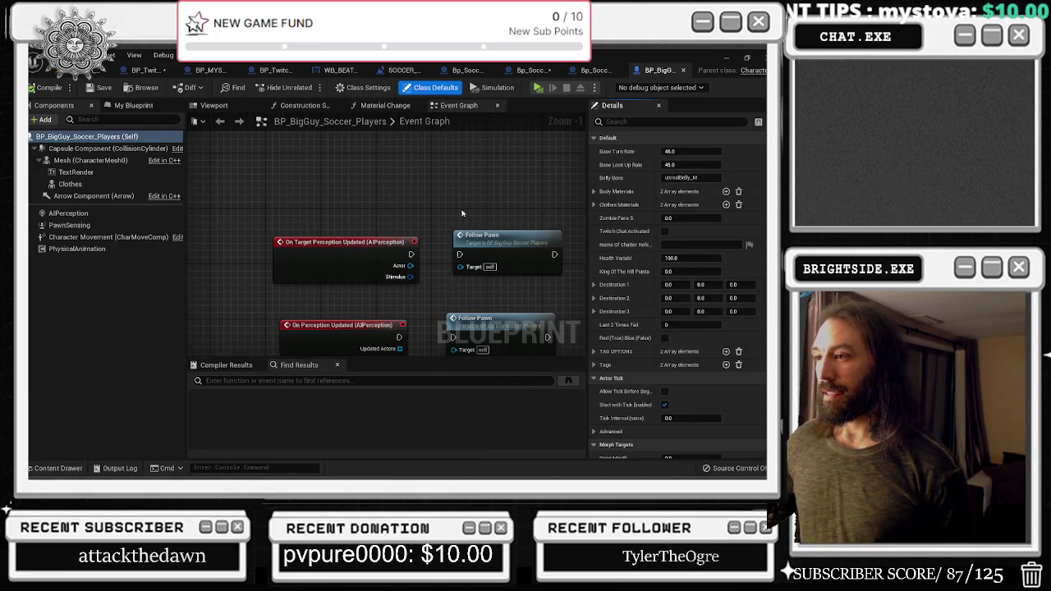
scroll(501, 192, "up", 1)
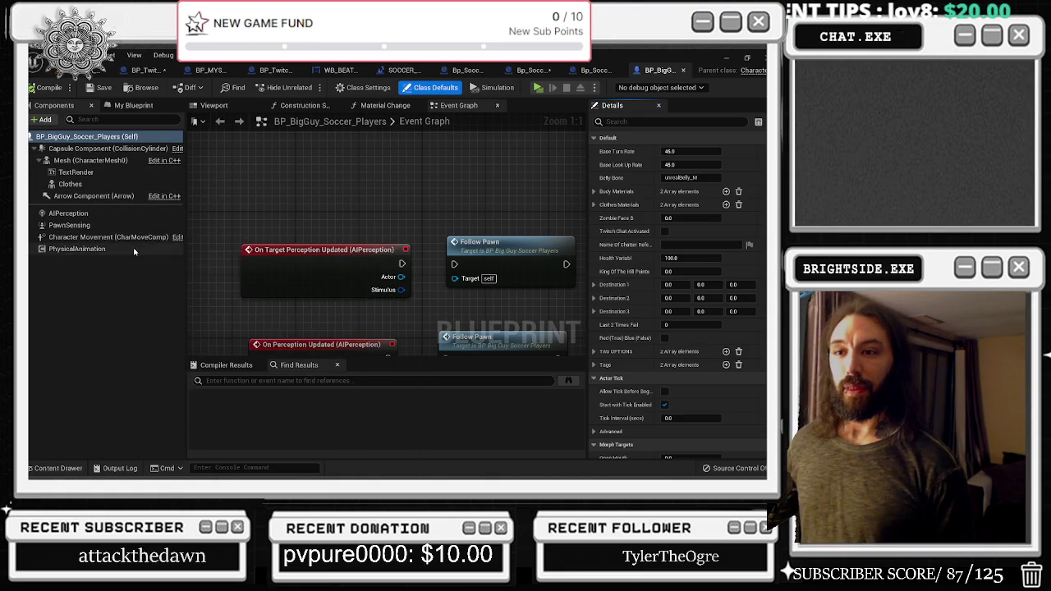
left_click(134, 247)
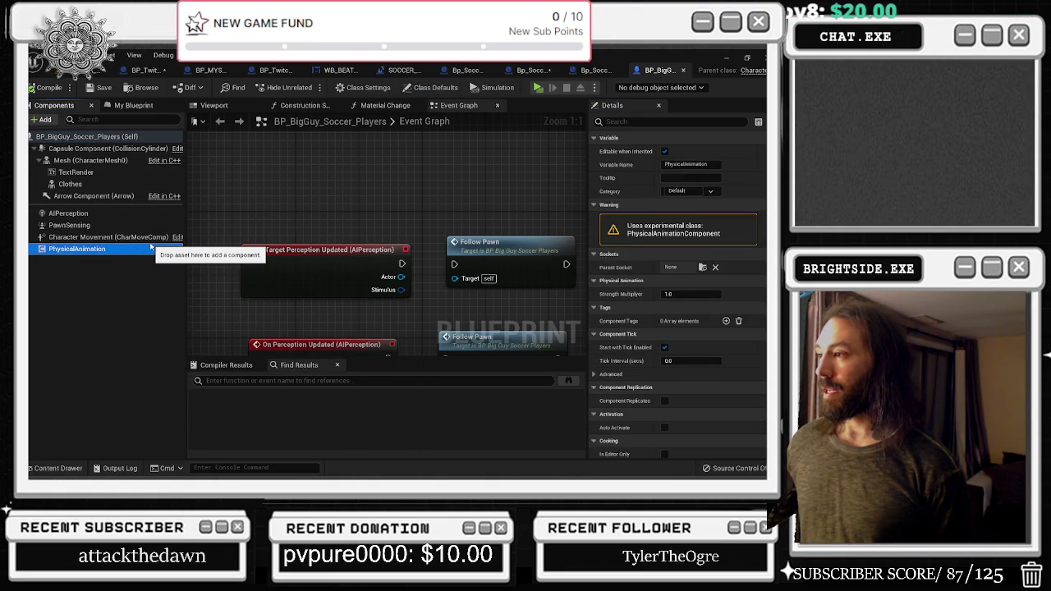
Remove the PhysicalAnimation component, undoing an initial cut and deleting it instead
right_click(110, 249)
mouse_move(218, 271)
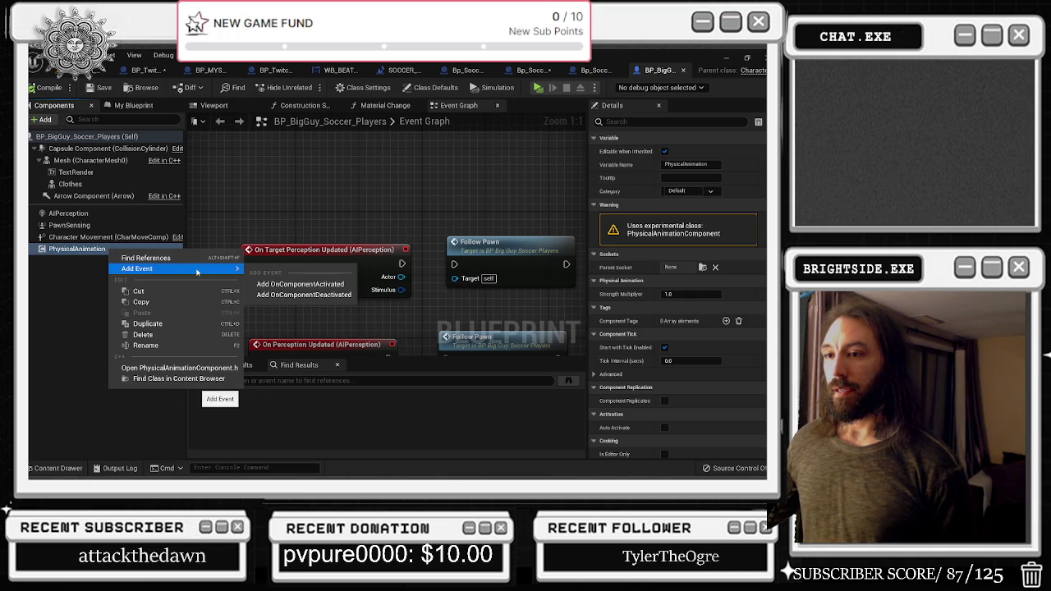
left_click(119, 293)
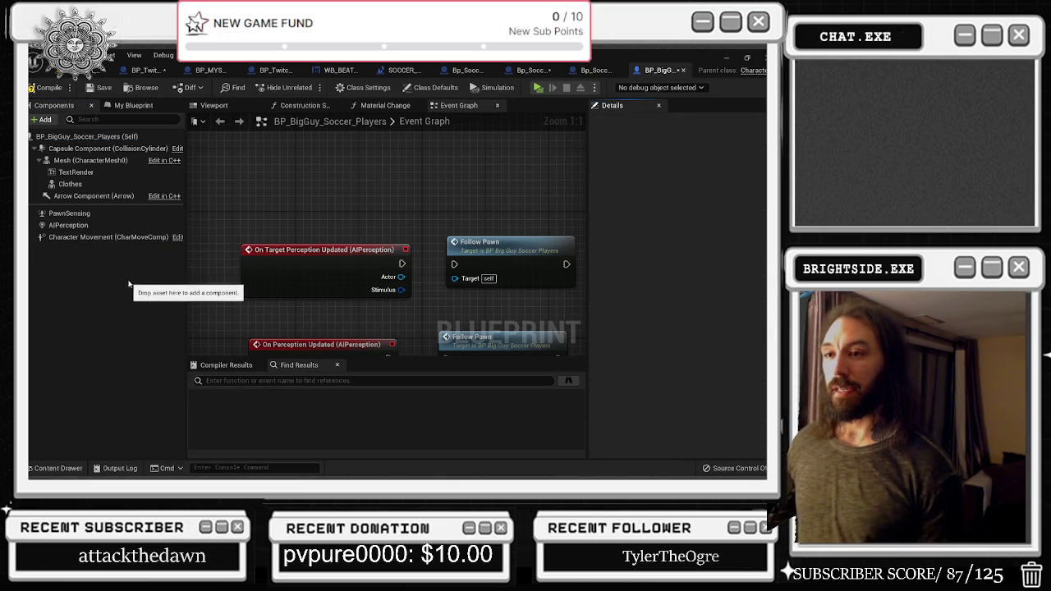
key("ctrl+z")
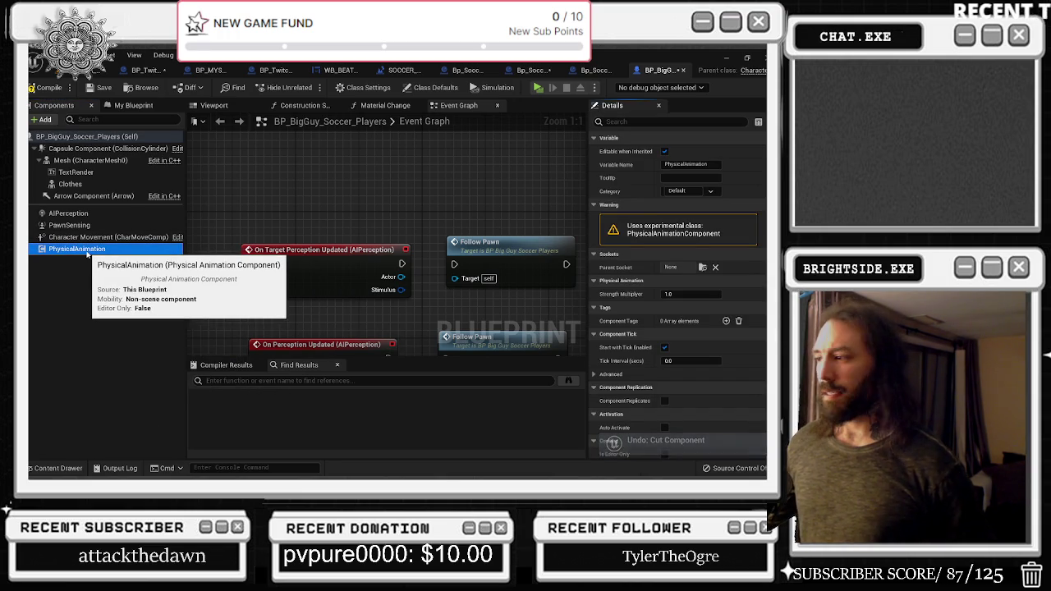
scroll(739, 313, "down", 2)
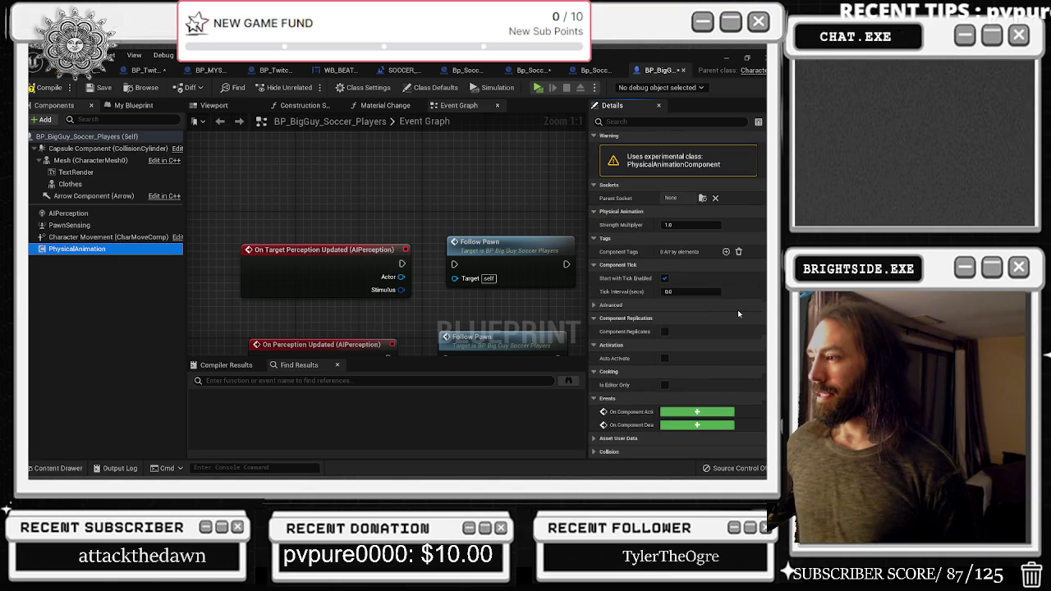
scroll(736, 311, "up", 2)
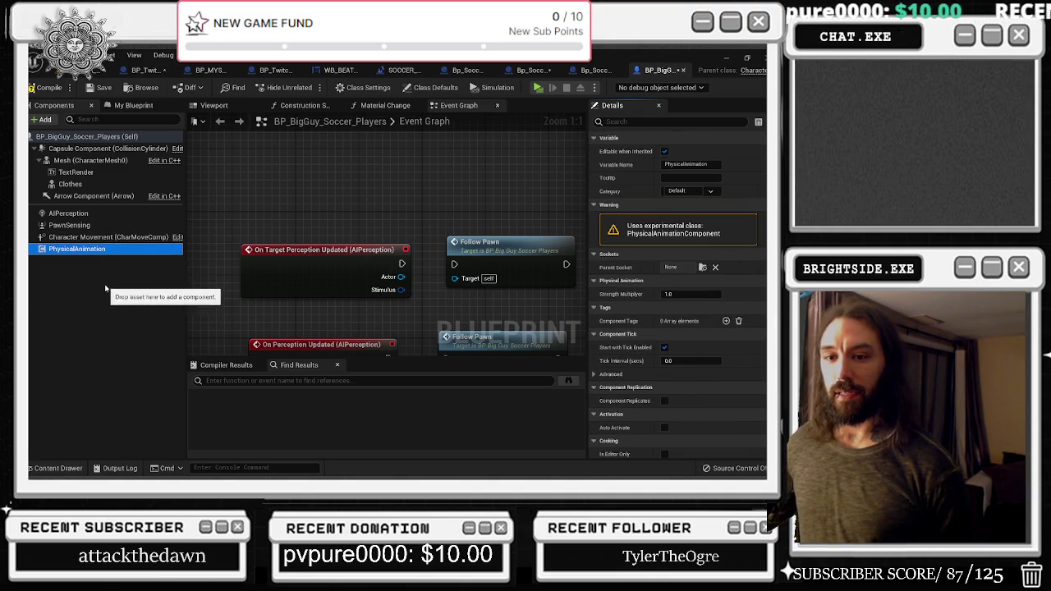
key("Delete")
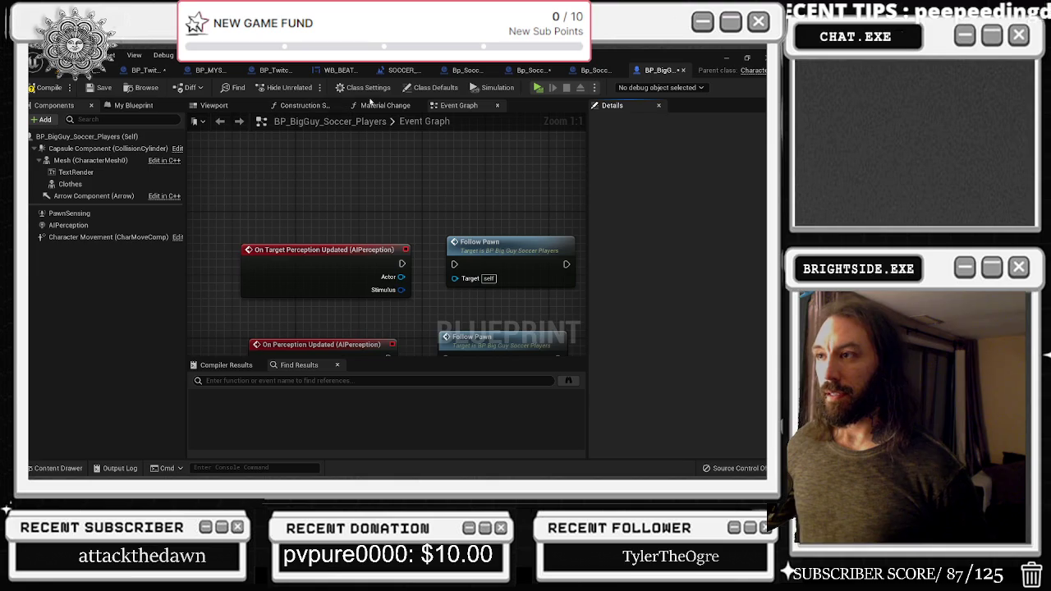
Inspect the Construction Script's Set Text, Branch and Set Material nodes, then close it
left_click(304, 105)
scroll(399, 235, "up", 9)
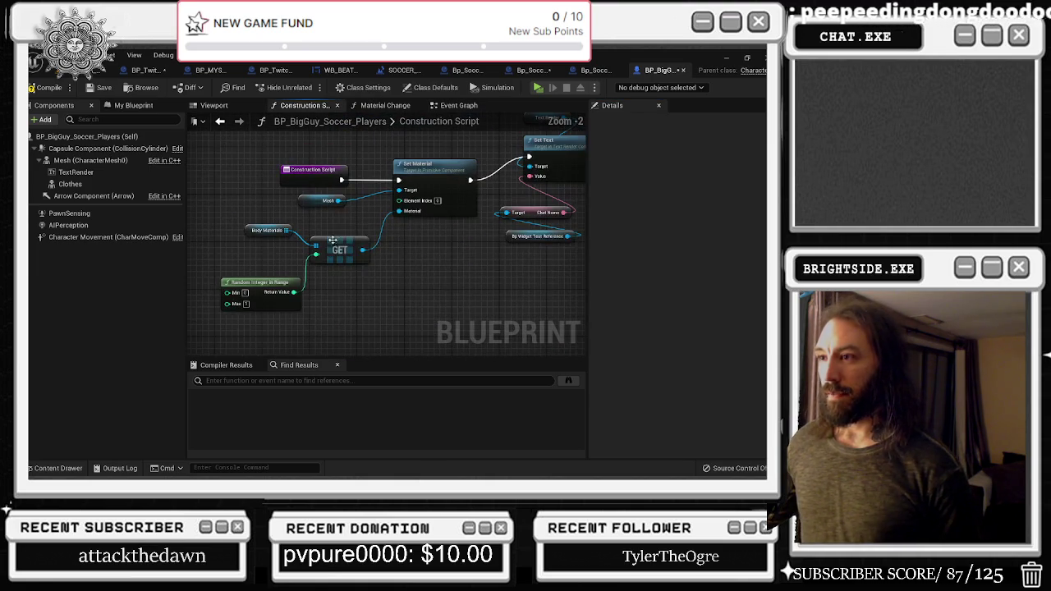
left_click_drag(269, 177, 16, 219)
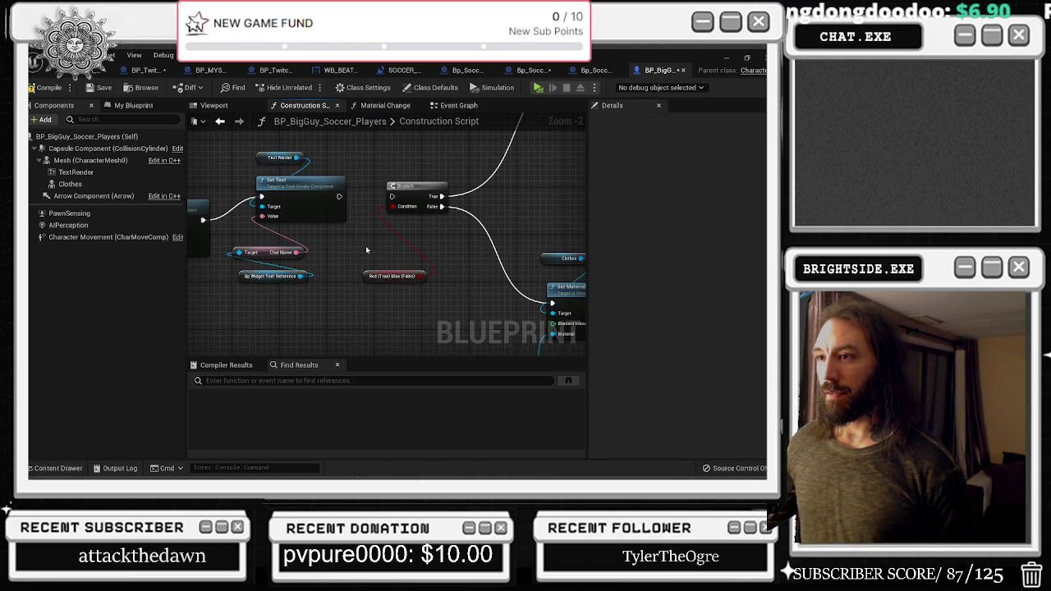
left_click_drag(284, 154, 323, 260)
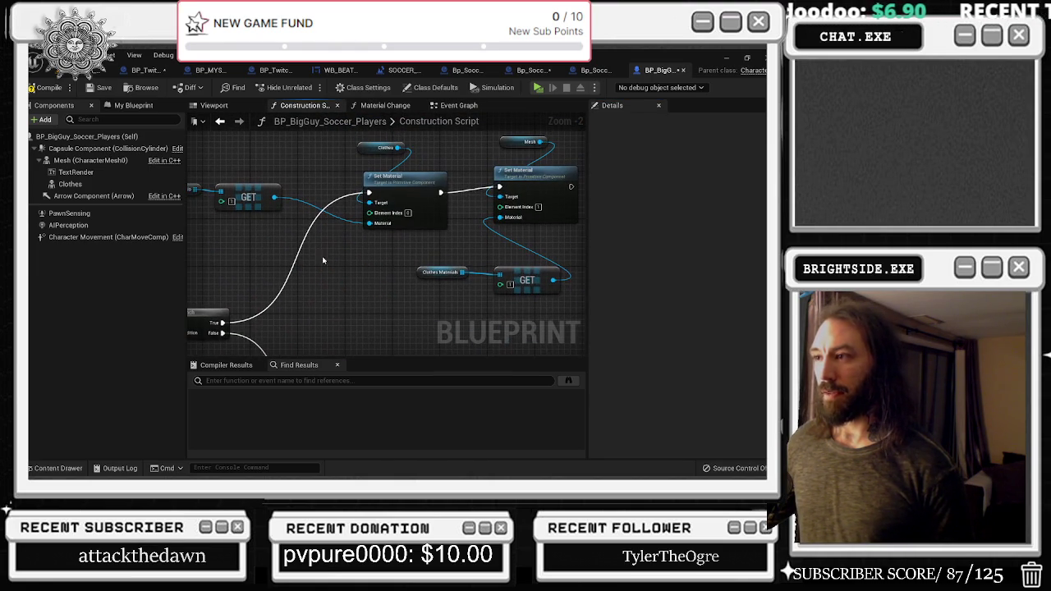
left_click(337, 107)
Look over the Material Change function graph, close it, and return to the Event Graph
left_click(308, 105)
scroll(269, 275, "up", 5)
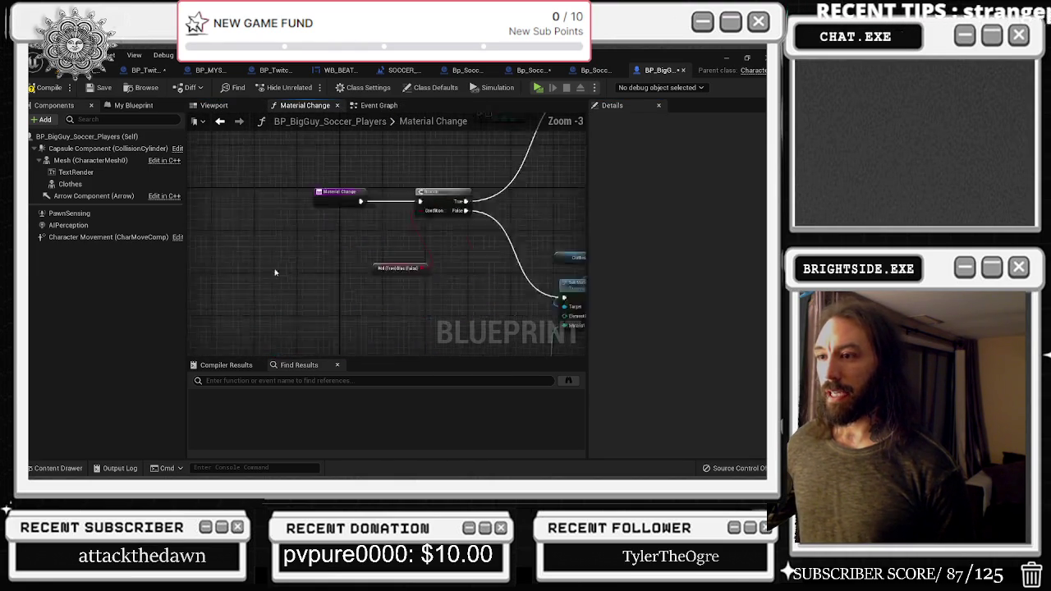
scroll(342, 216, "down", 4)
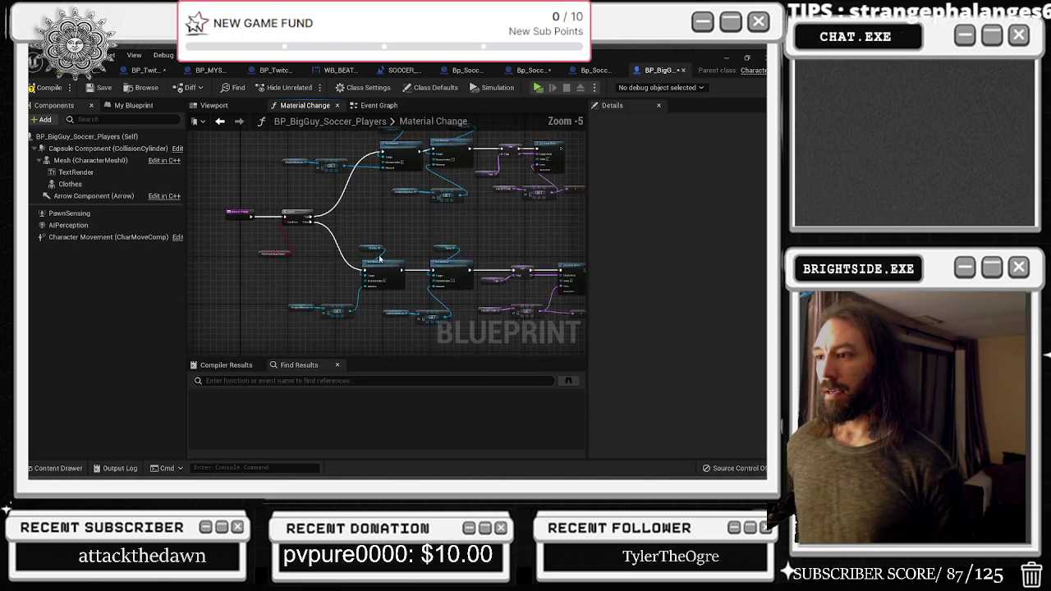
left_click_drag(391, 249, 214, 241)
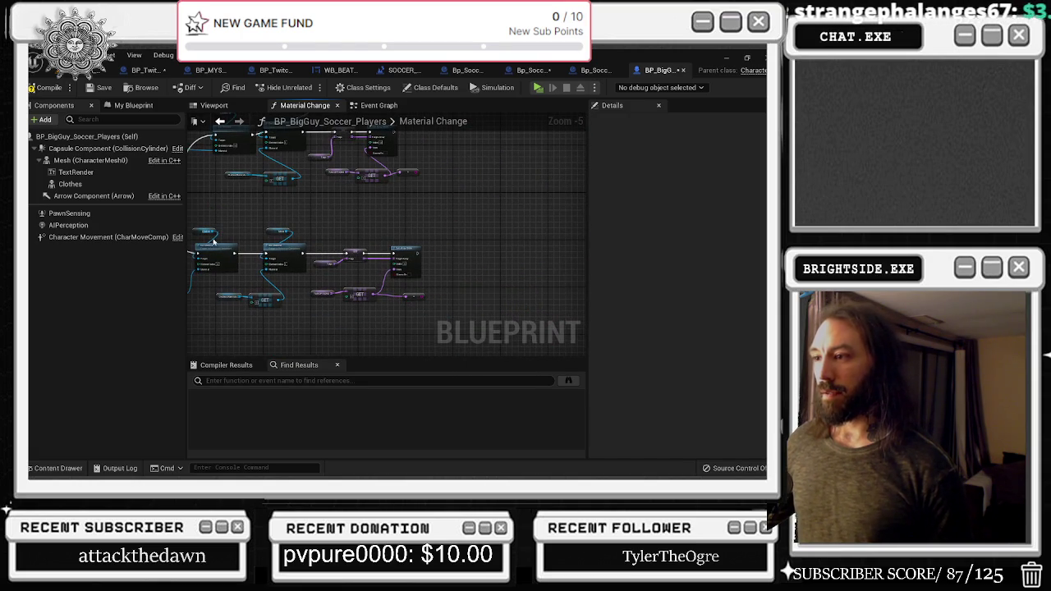
left_click(337, 105)
left_click(298, 106)
scroll(323, 244, "down", 3)
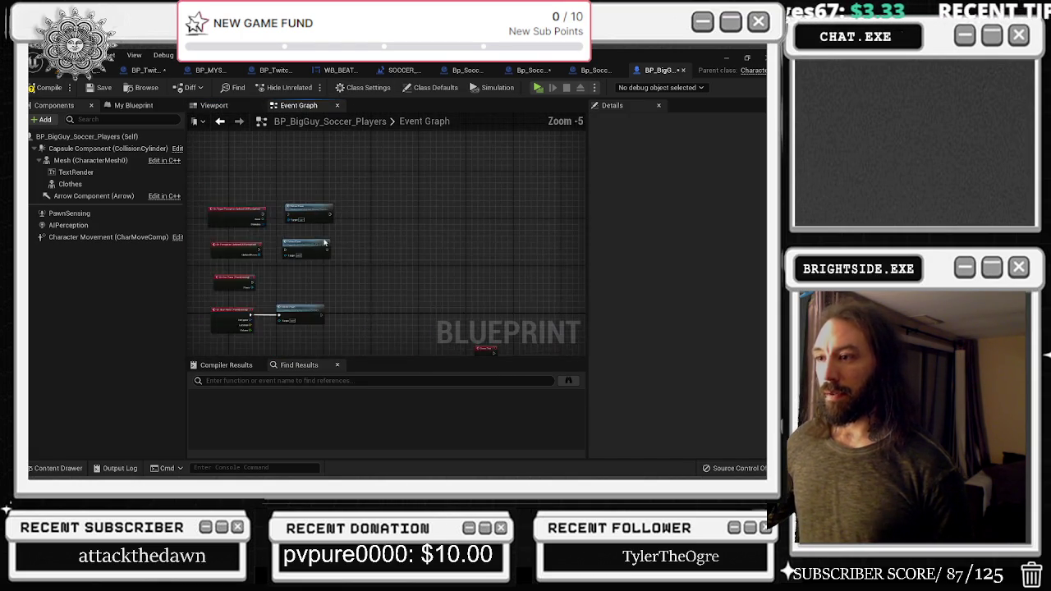
scroll(323, 243, "down", 4)
Find the Mesh component's Anim Class, Enemy_AnimBP1, and open it on its AnimGraph
left_click(92, 160)
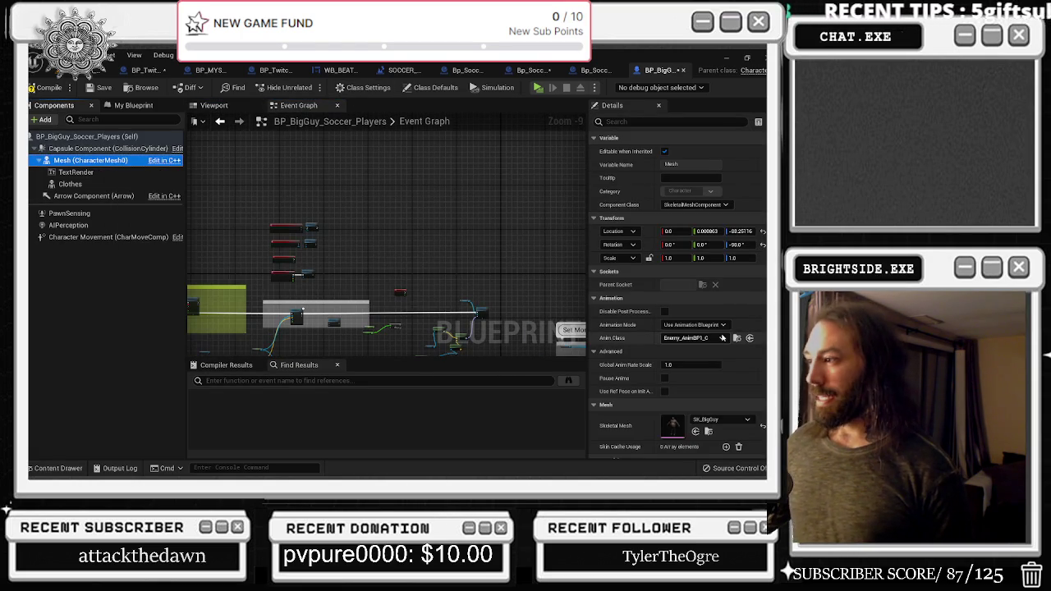
left_click(736, 339)
left_click(405, 411)
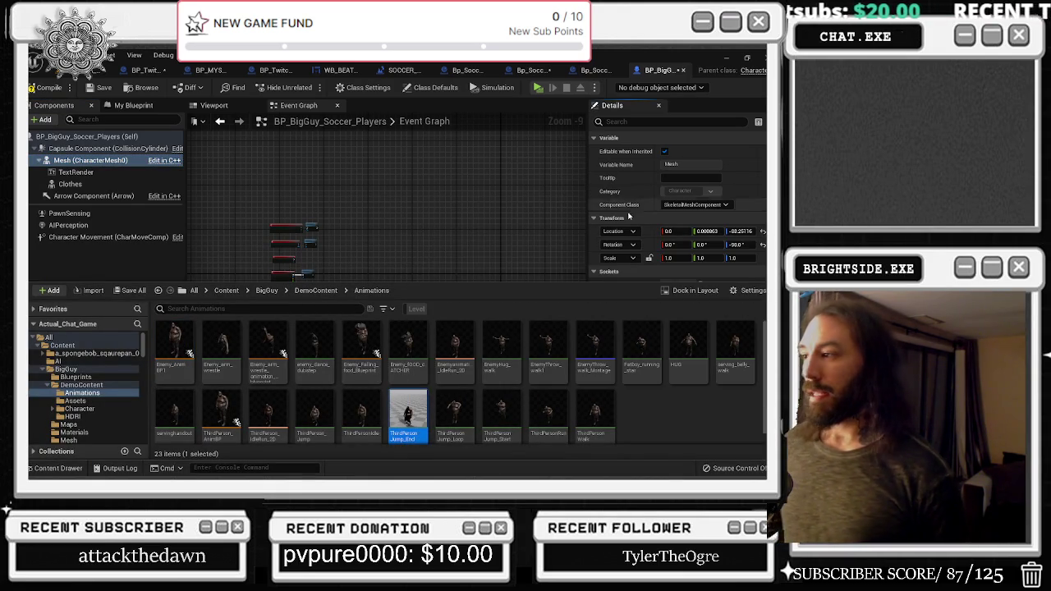
left_click(600, 259)
left_click(737, 337)
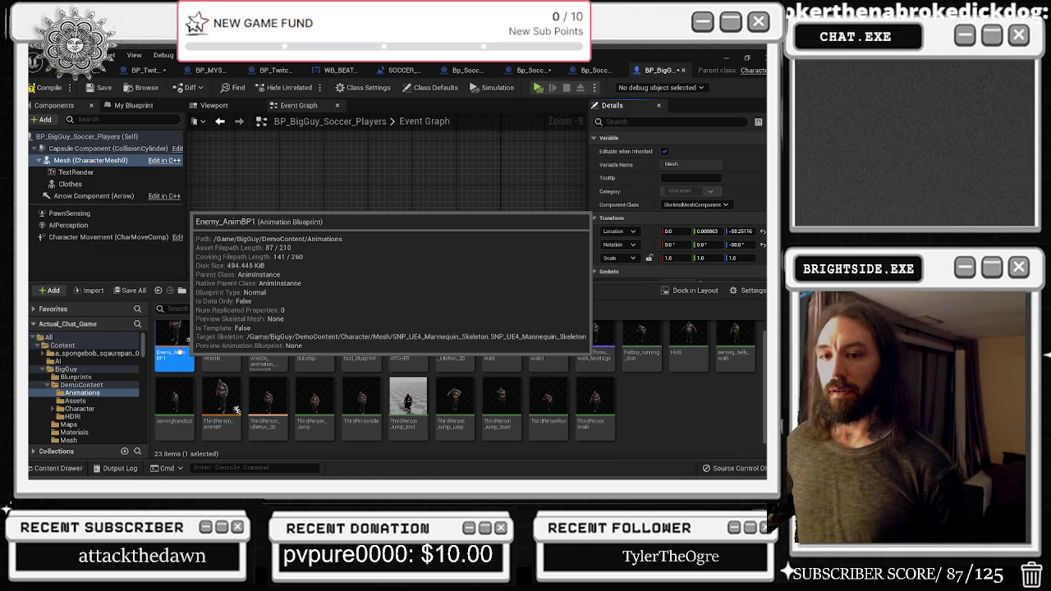
double_click(179, 353)
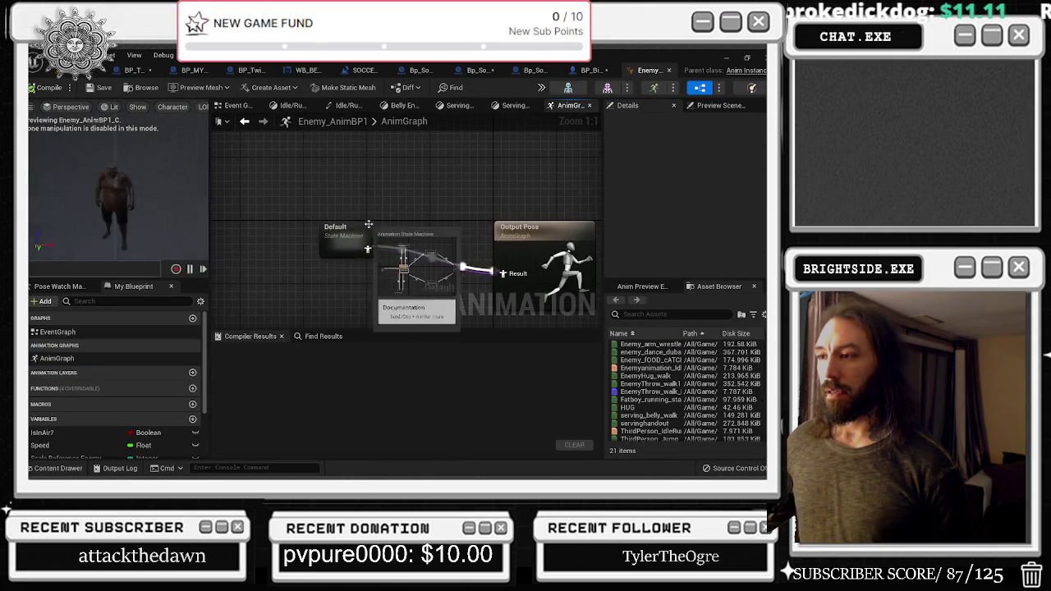
Set the Default state machine's Max Transitions Per Frame from 3 to 1 and compile
double_click(356, 267)
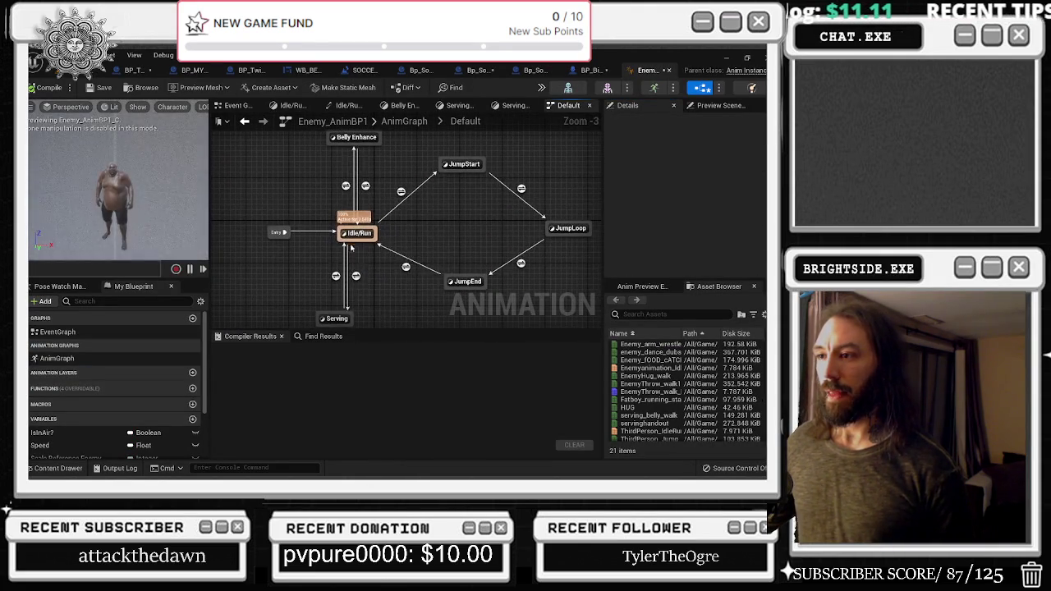
left_click(404, 121)
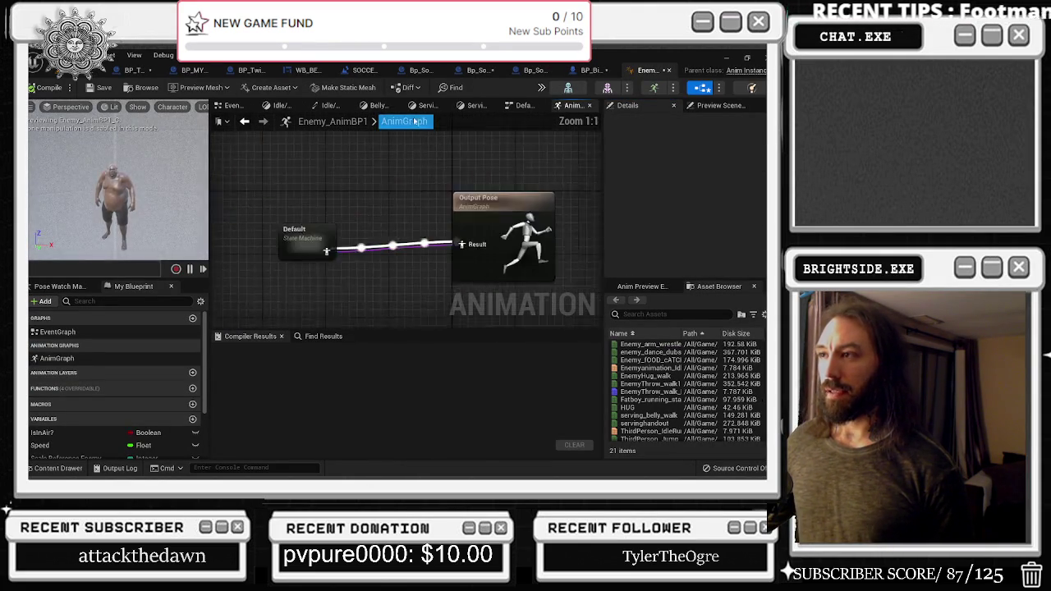
left_click(357, 247)
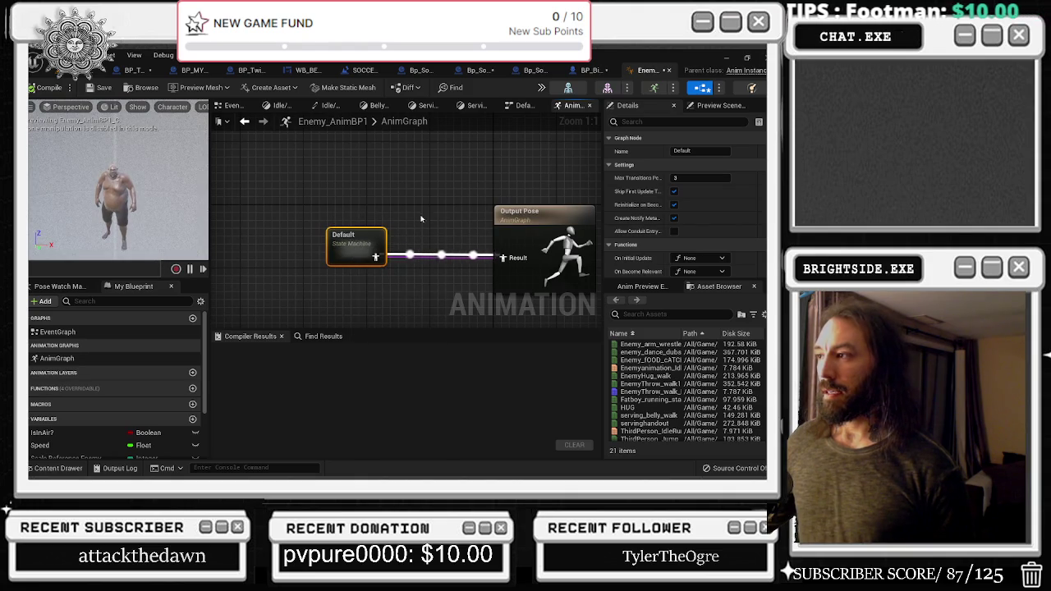
scroll(458, 241, "down", 3)
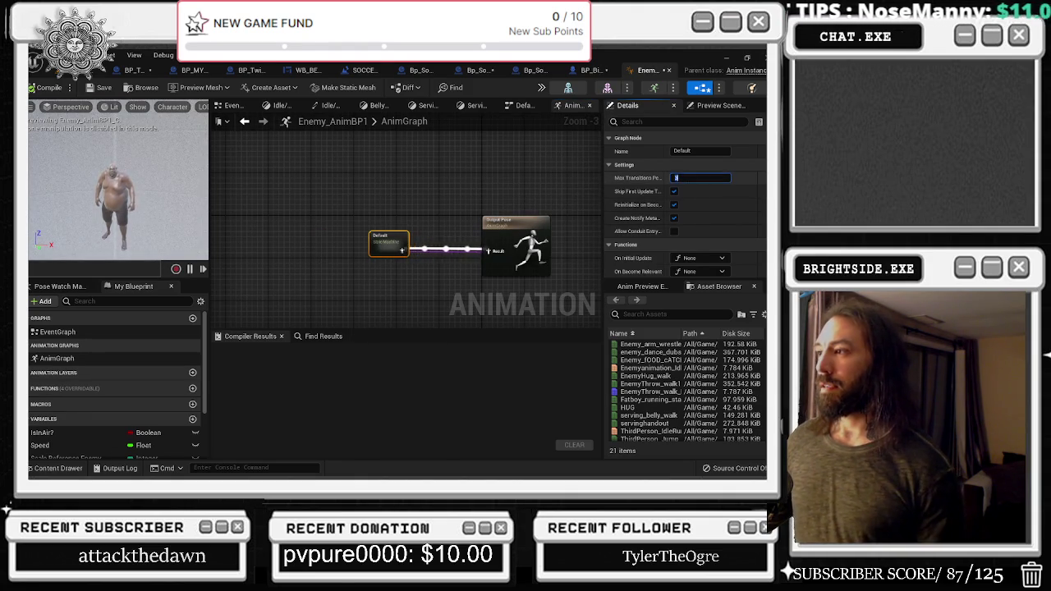
left_click_drag(672, 176, 662, 177)
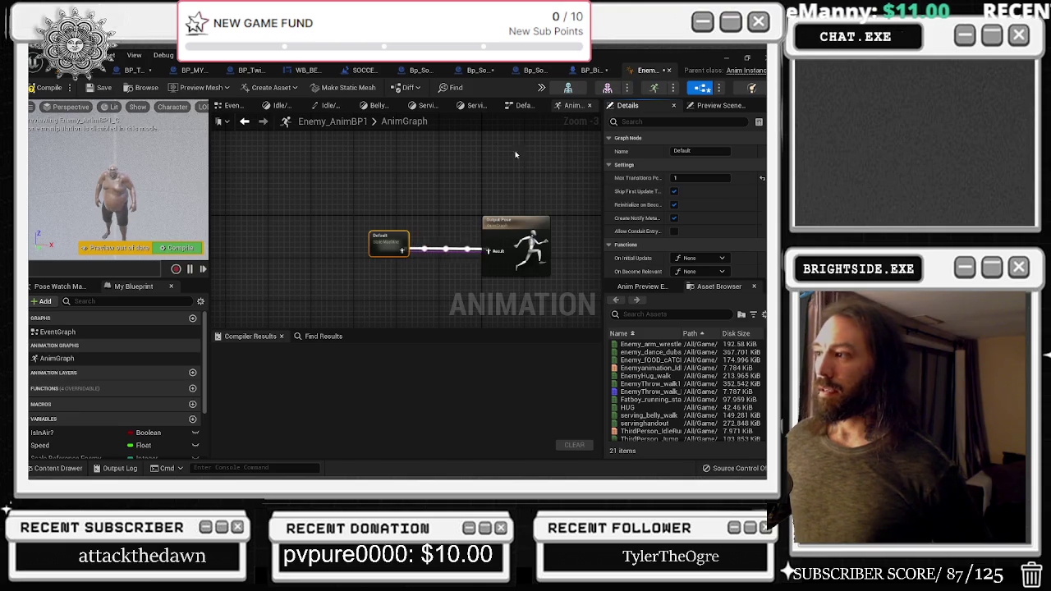
left_click(45, 87)
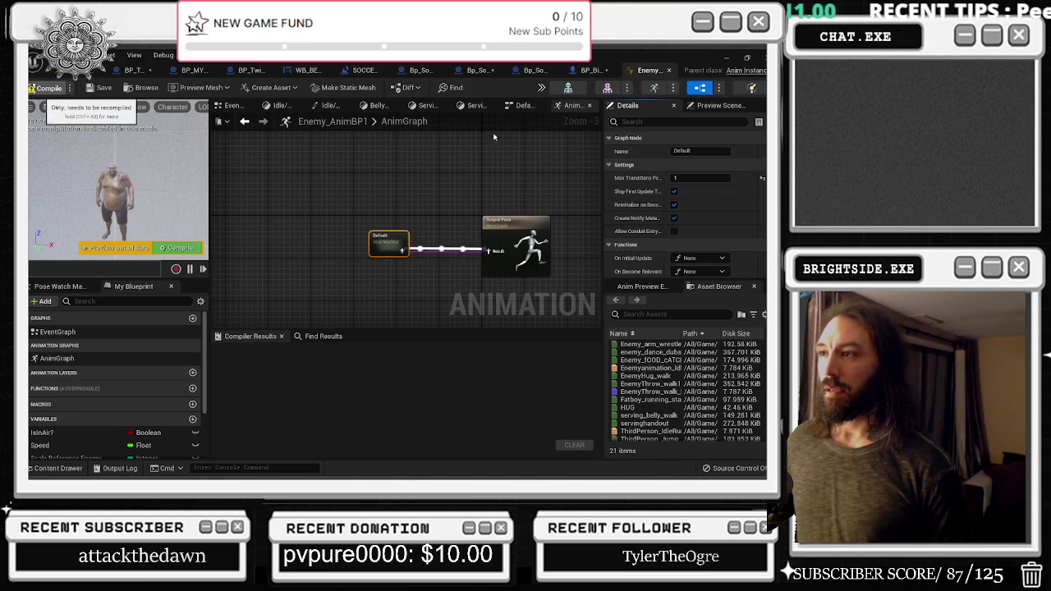
Inspect the Serving and Idle/Run state graphs, rearranging the blendspace and Scale Reference nodes
double_click(389, 244)
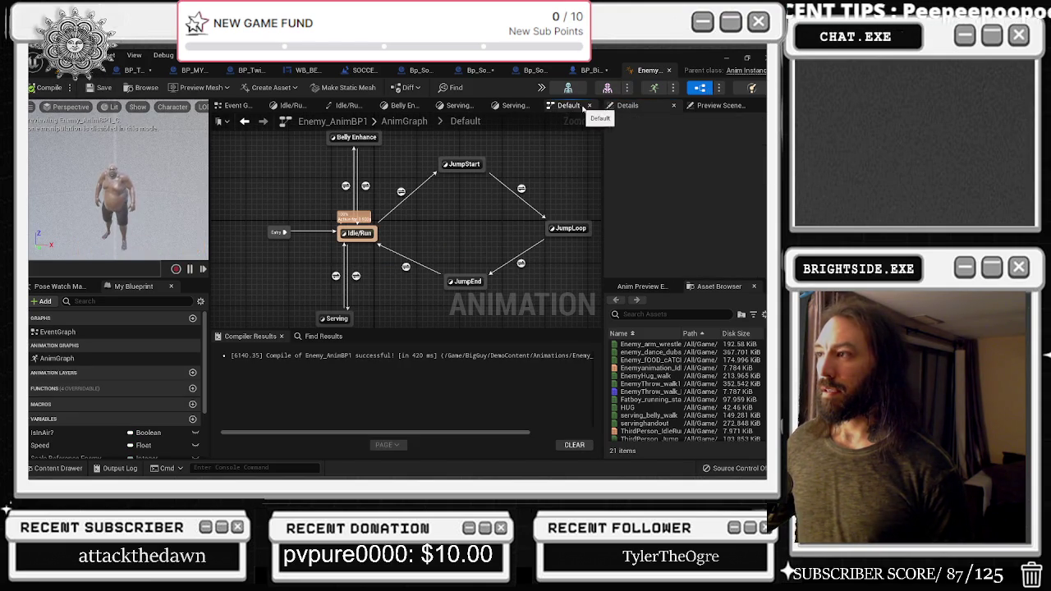
double_click(337, 318)
left_click_drag(362, 188, 385, 169)
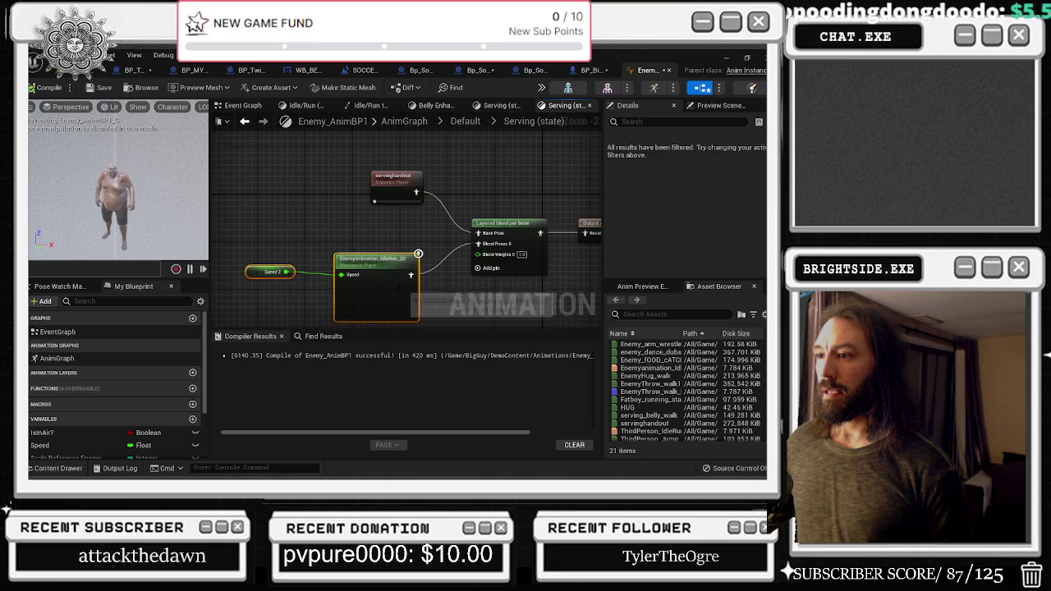
left_click(588, 106)
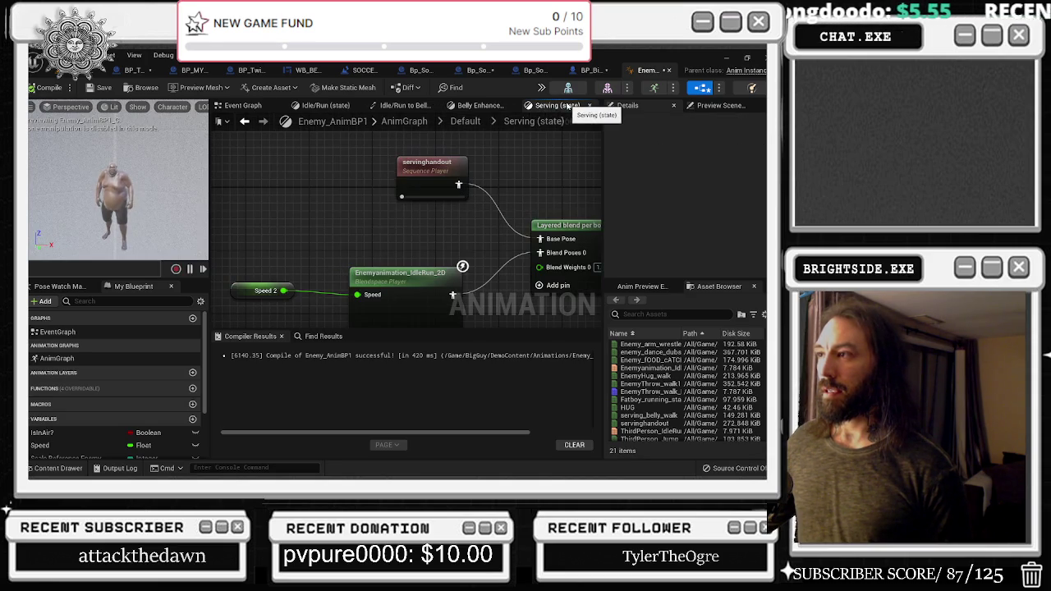
left_click(589, 107)
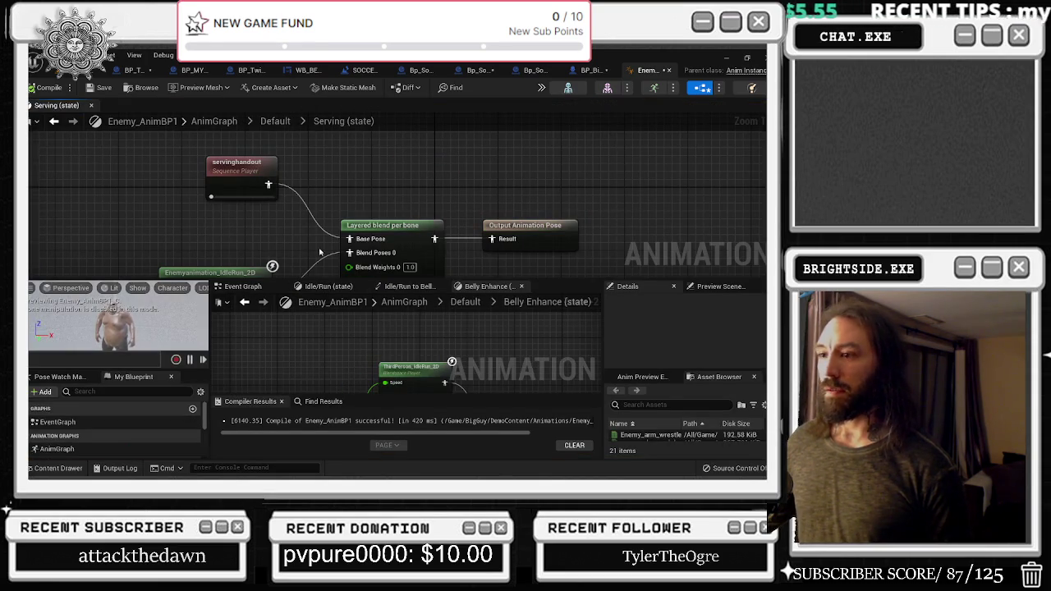
left_click(91, 105)
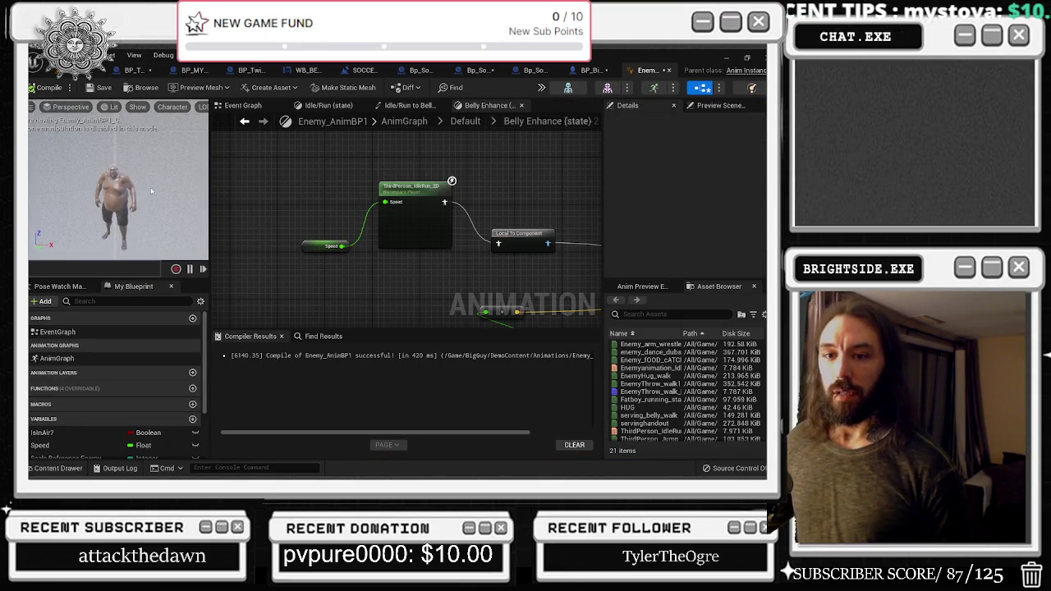
mouse_move(425, 239)
left_mouse_down()
mouse_move(394, 293)
mouse_move(376, 190)
left_mouse_up()
left_click(376, 191)
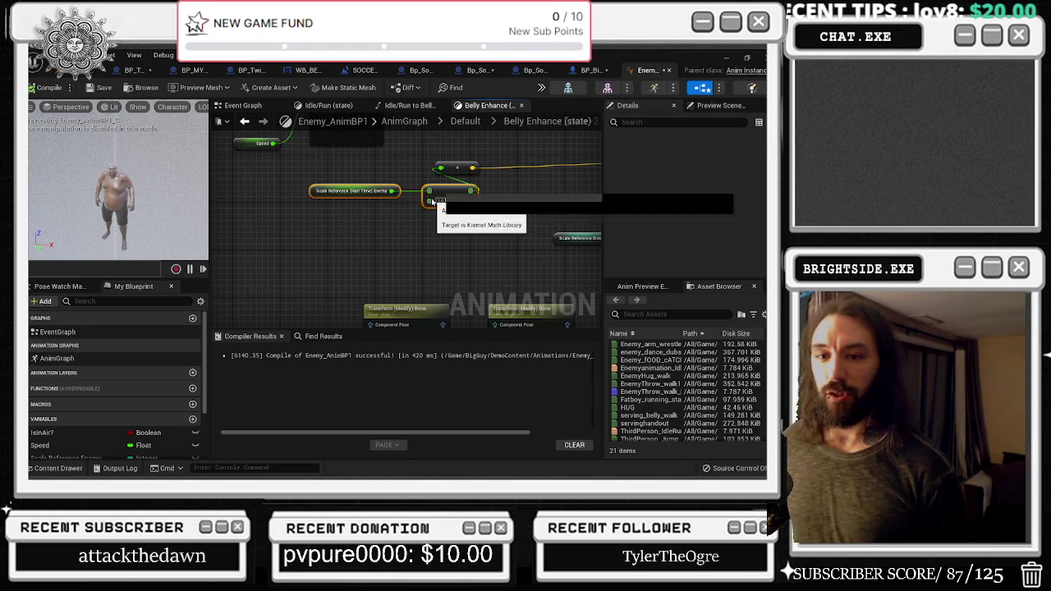
left_click_drag(465, 202, 390, 195)
mouse_move(425, 242)
left_mouse_down()
mouse_move(424, 195)
mouse_move(225, 236)
mouse_move(357, 186)
left_mouse_up()
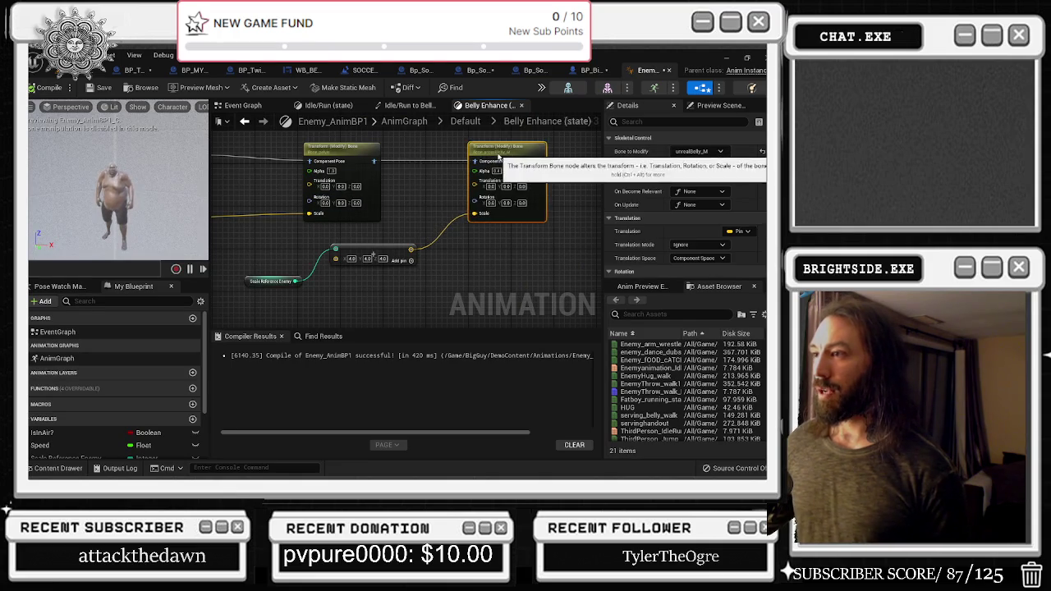
key("ctrl+z")
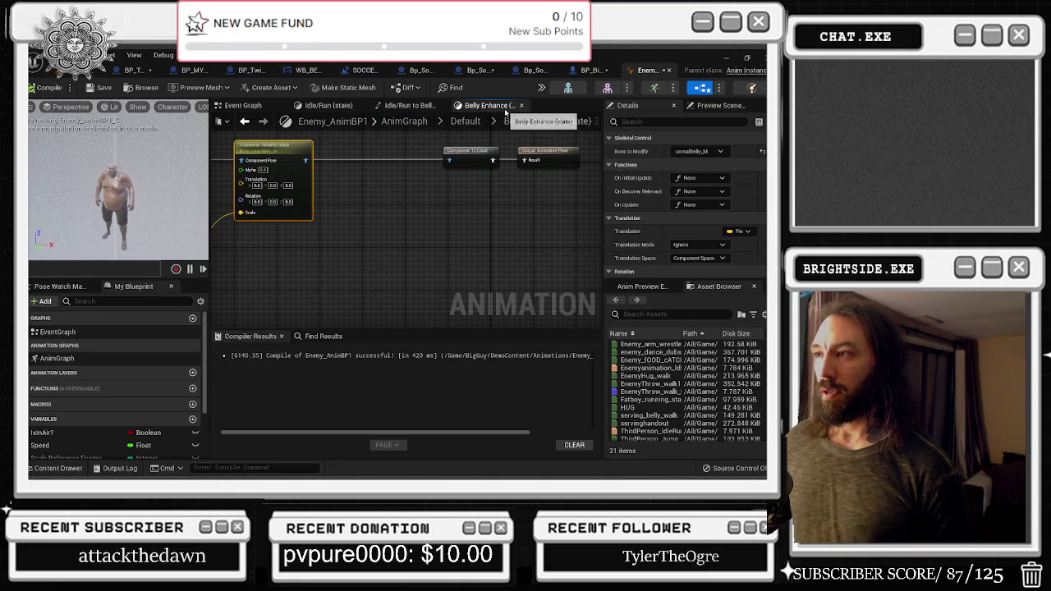
Close the state machine and rule graphs and return to the AnimGraph
left_click(465, 121)
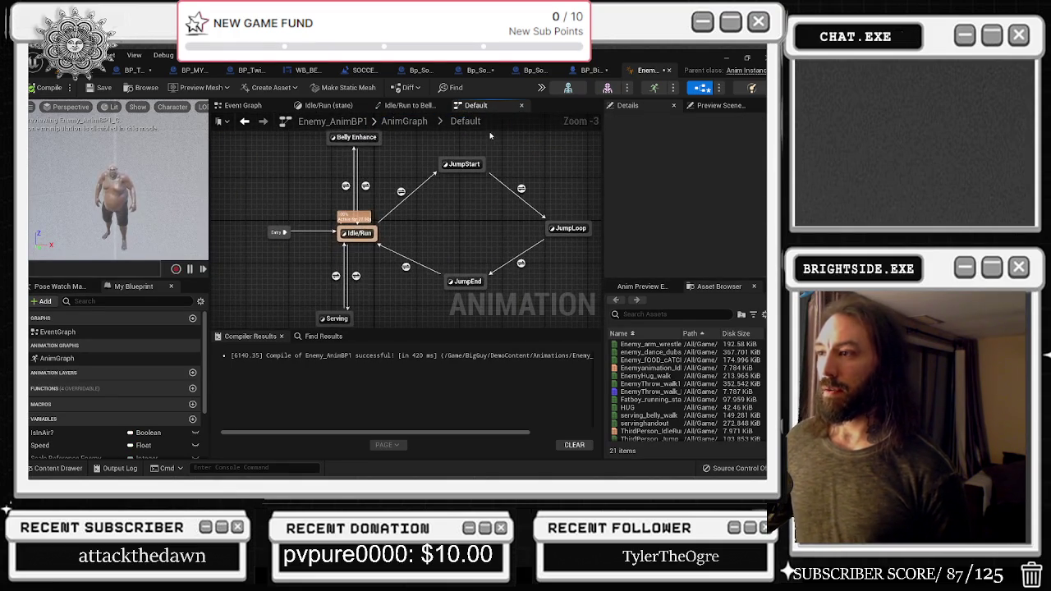
left_click(521, 106)
left_click(441, 106)
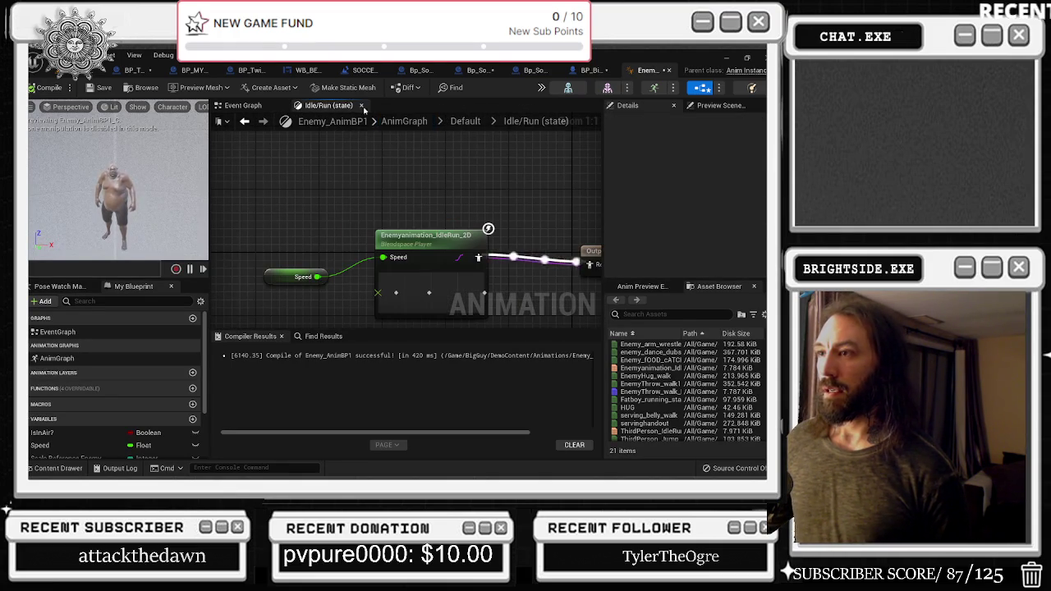
scroll(424, 198, "down", 2)
left_click_drag(263, 317, 447, 234)
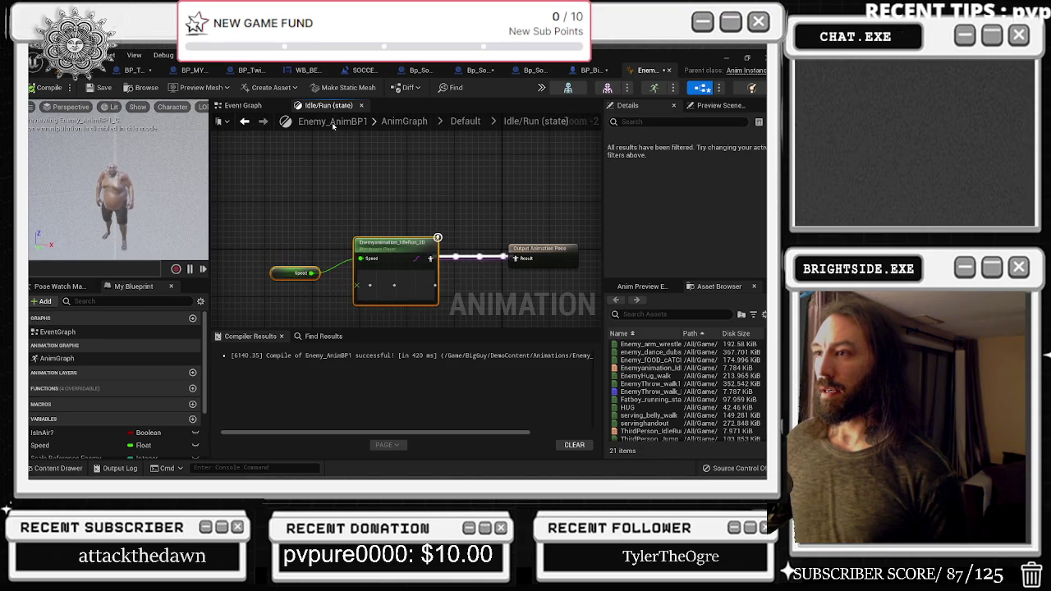
left_click(405, 121)
left_click(243, 105)
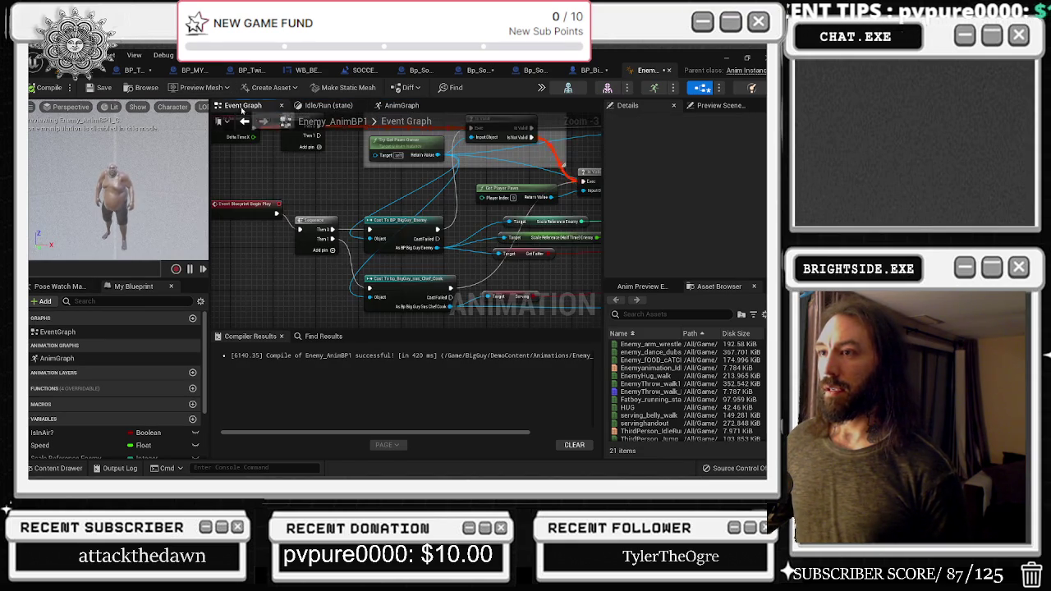
left_click_drag(471, 257, 268, 240)
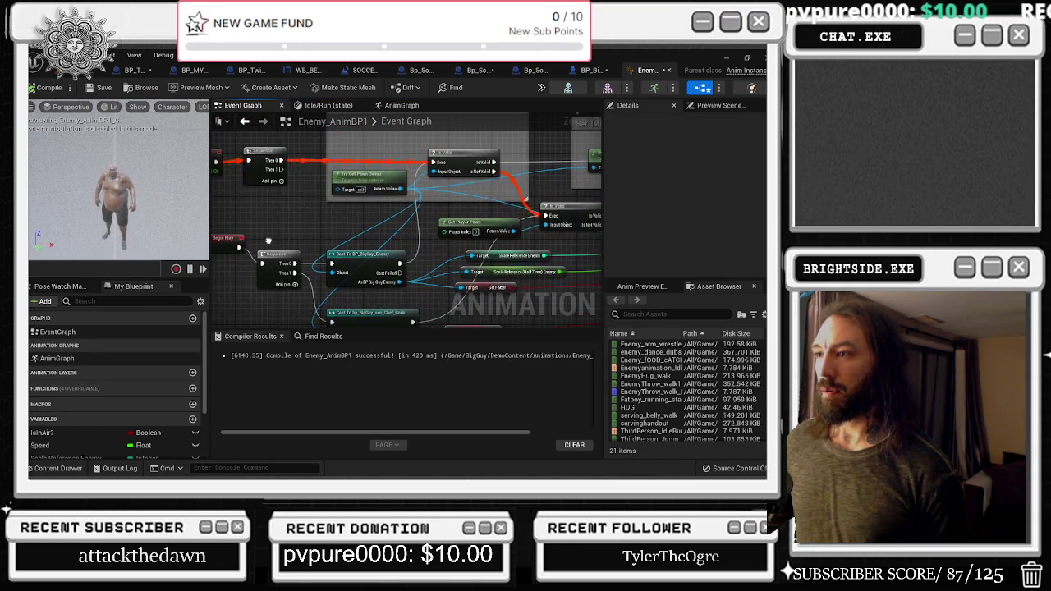
scroll(268, 241, "up", 1)
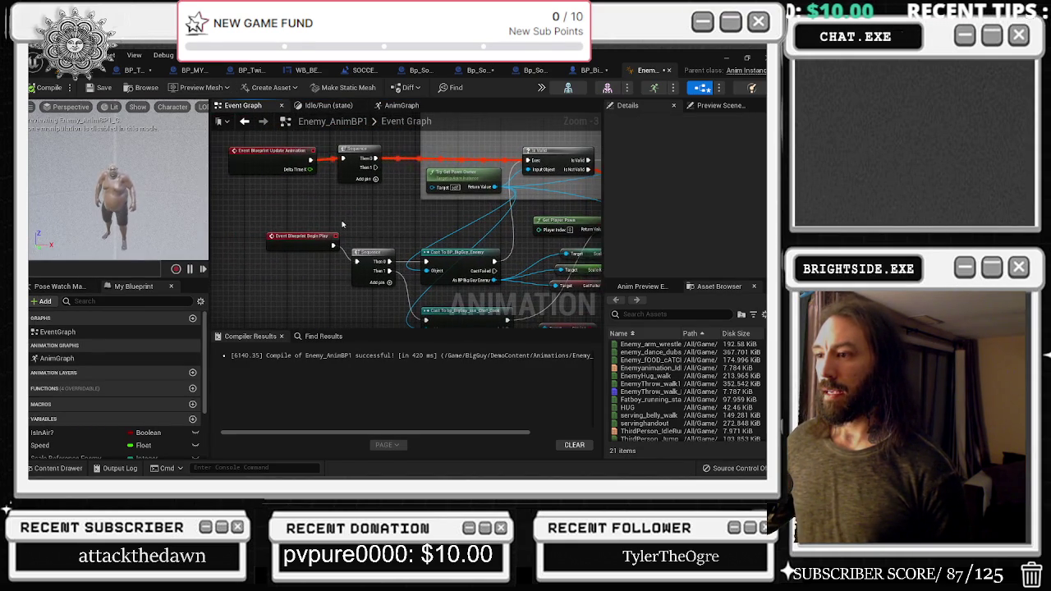
left_click_drag(364, 266, 218, 250)
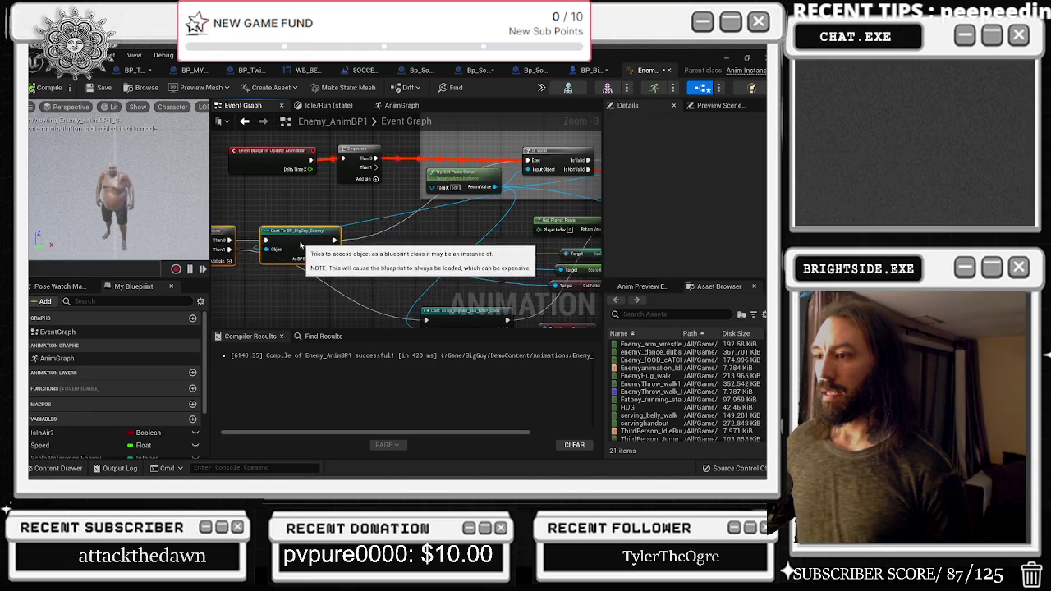
left_click_drag(447, 326, 395, 274)
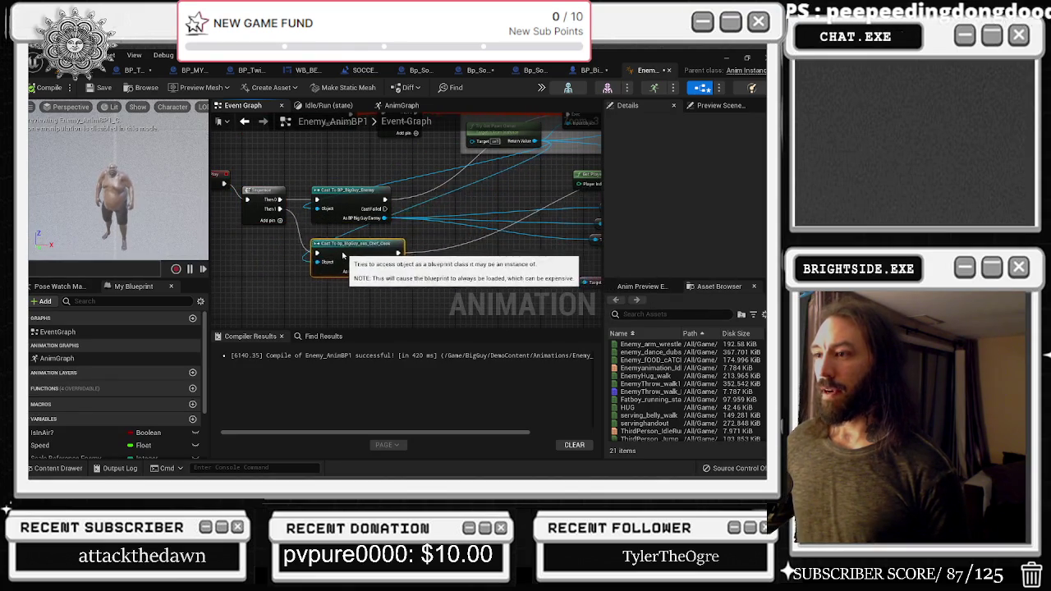
left_click(256, 208)
left_click_drag(256, 208, 226, 267)
mouse_move(233, 169)
left_mouse_down()
mouse_move(359, 210)
mouse_move(250, 231)
left_mouse_up()
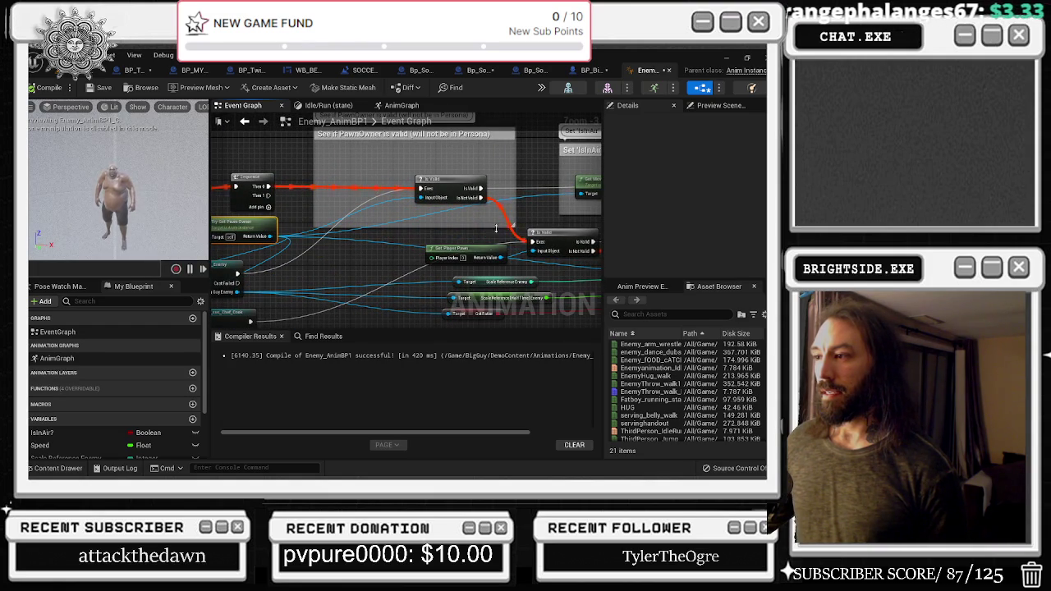
left_click_drag(496, 224, 328, 272)
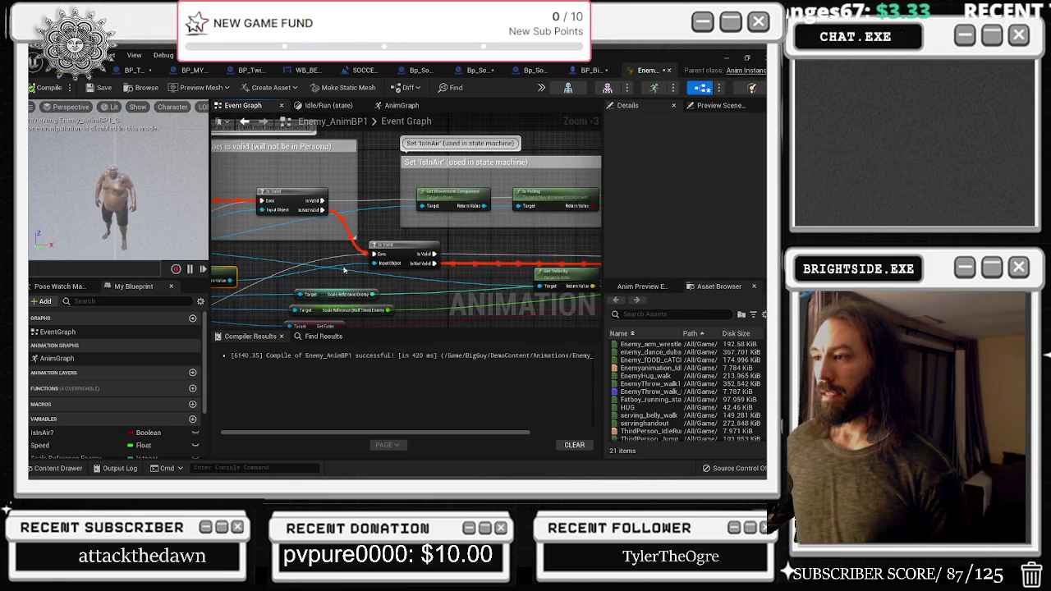
left_click_drag(409, 253, 396, 242)
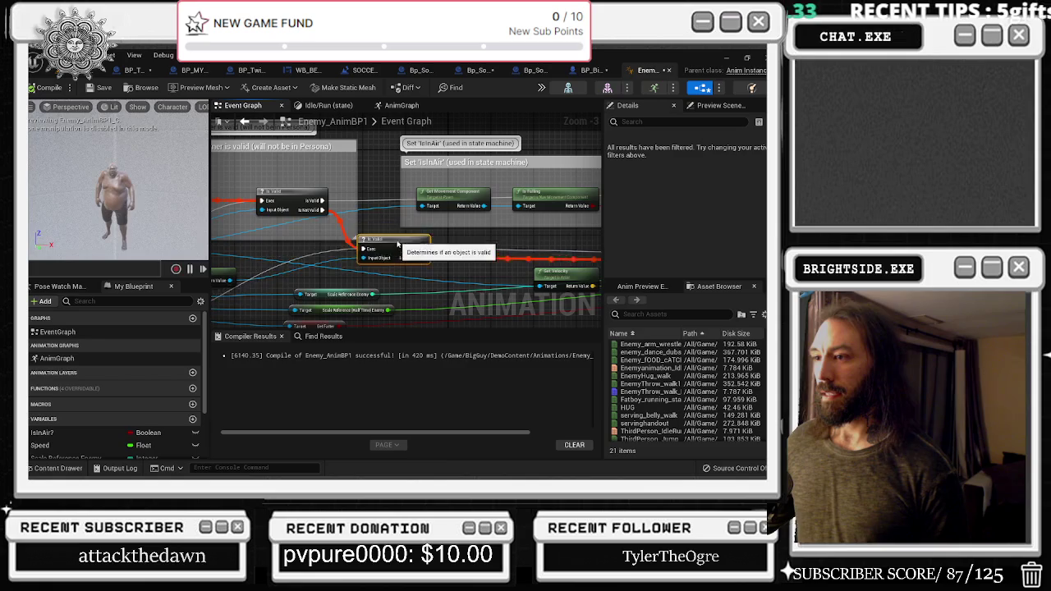
left_click_drag(471, 253, 549, 188)
mouse_move(511, 218)
left_mouse_down()
mouse_move(235, 203)
mouse_move(237, 226)
mouse_move(298, 221)
left_mouse_up()
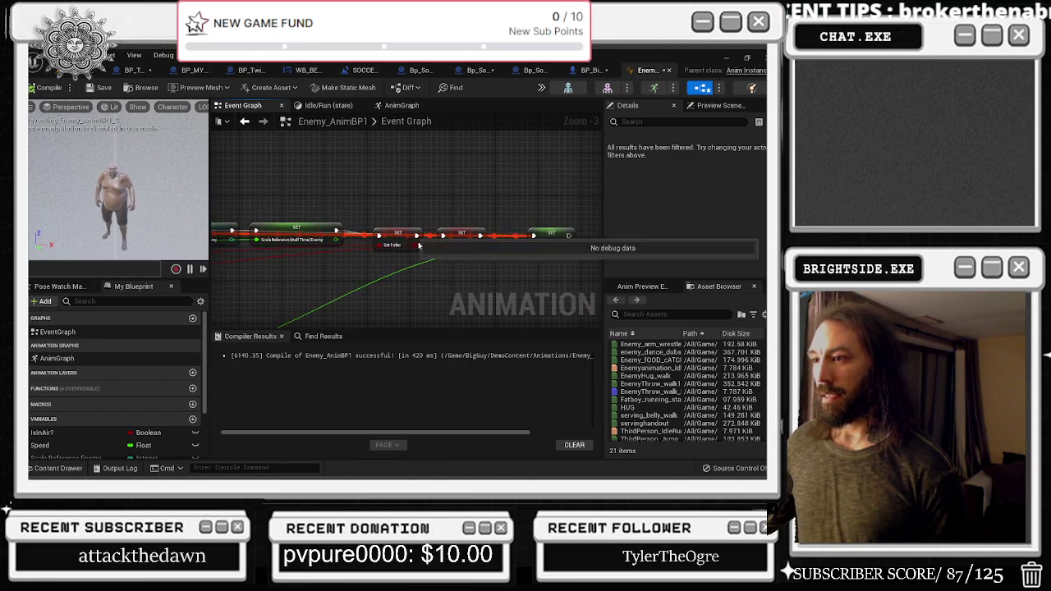
mouse_move(412, 191)
left_mouse_down()
mouse_move(534, 230)
mouse_move(602, 217)
left_mouse_up()
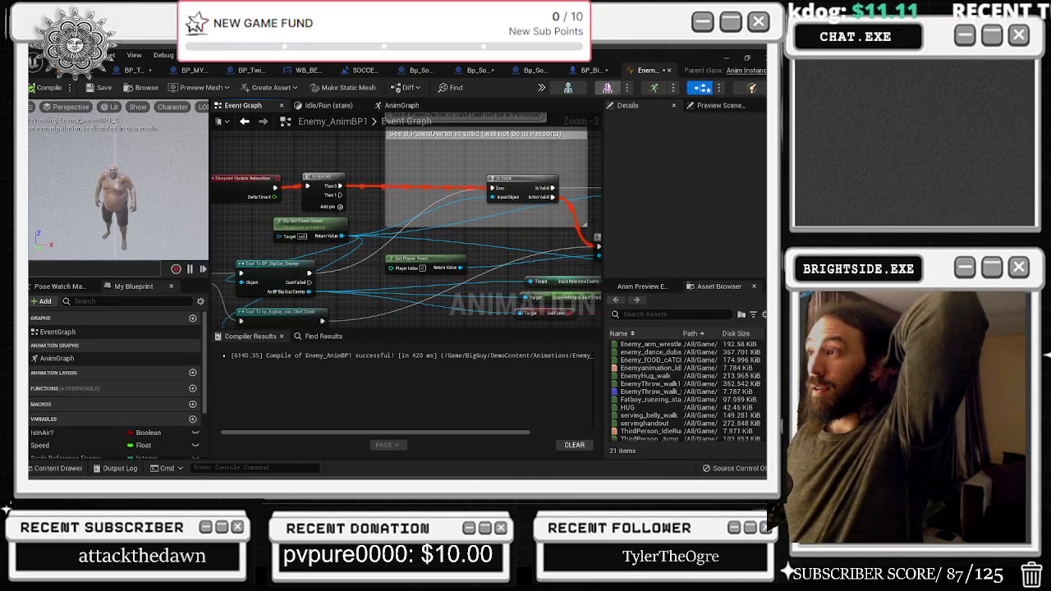
mouse_move(373, 289)
left_mouse_down()
mouse_move(550, 218)
mouse_move(406, 227)
left_mouse_up()
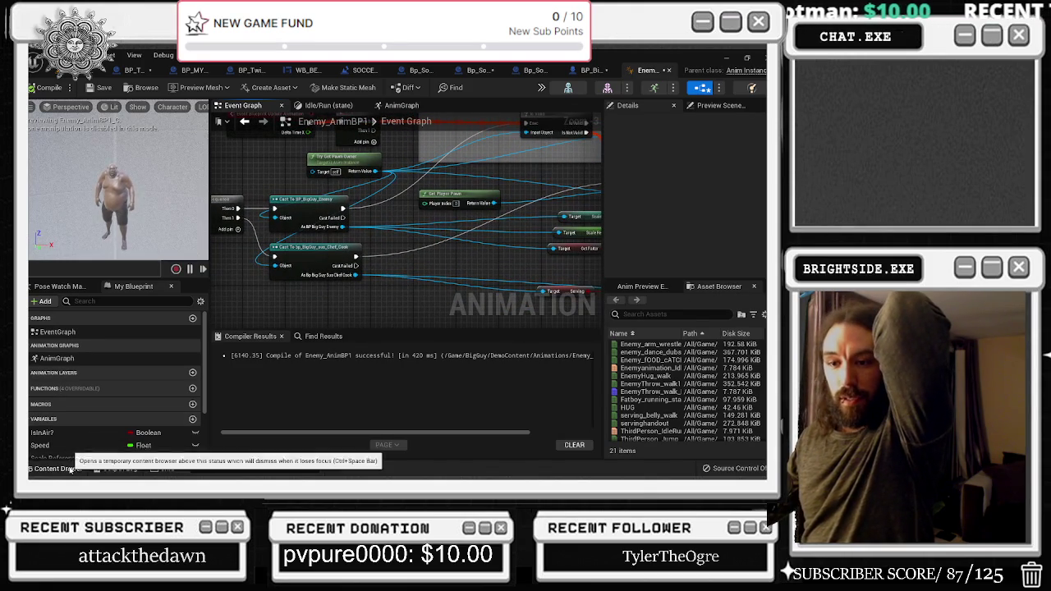
Duplicate Enemy_AnimBP1 as Enemy_anim_SOCCER in the Animations folder and open the copy
left_click(79, 468)
right_click(173, 386)
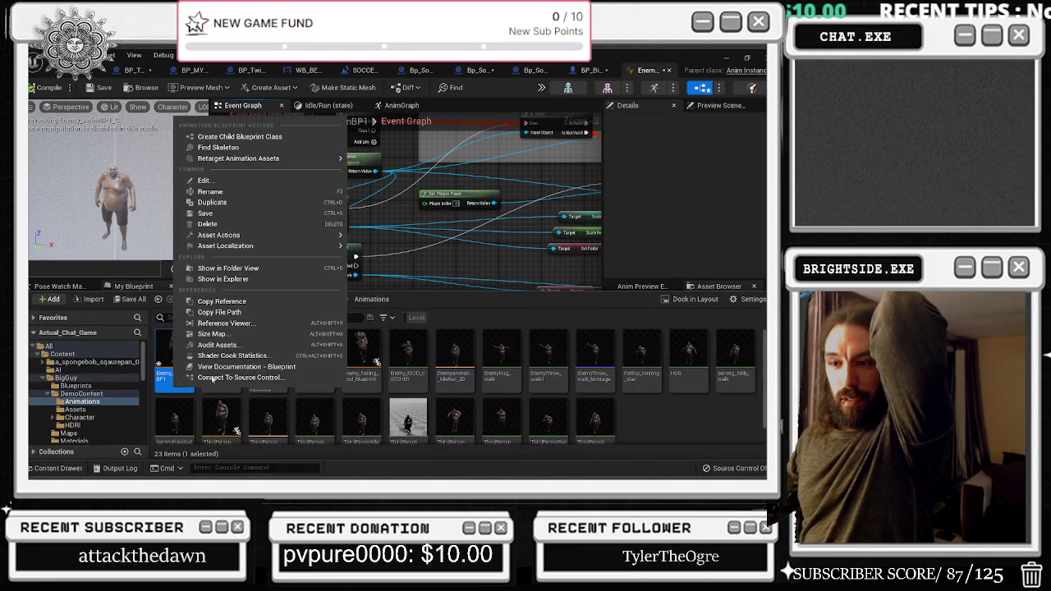
left_click(240, 203)
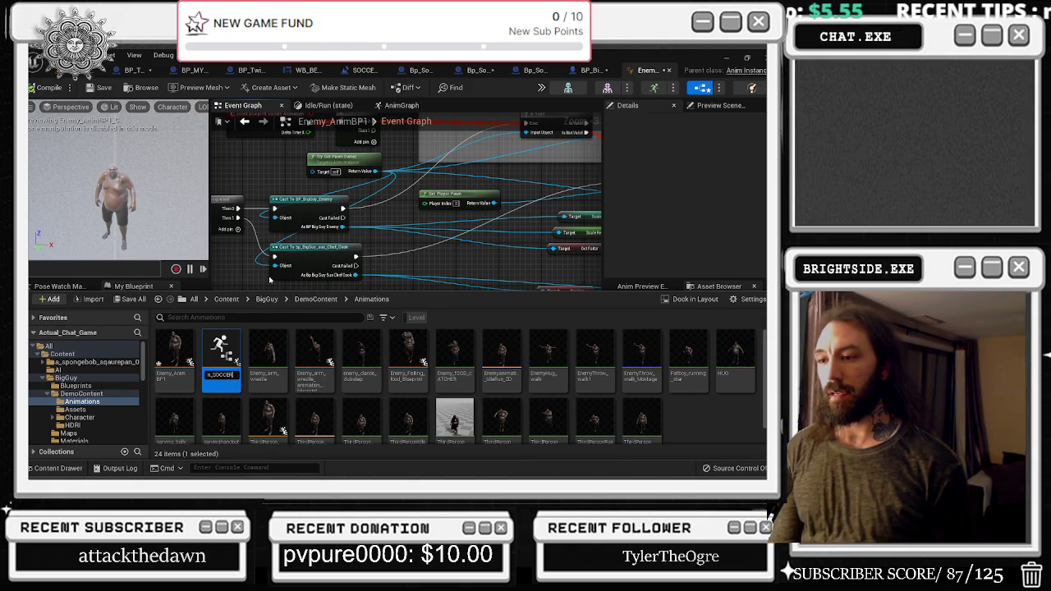
key("Return")
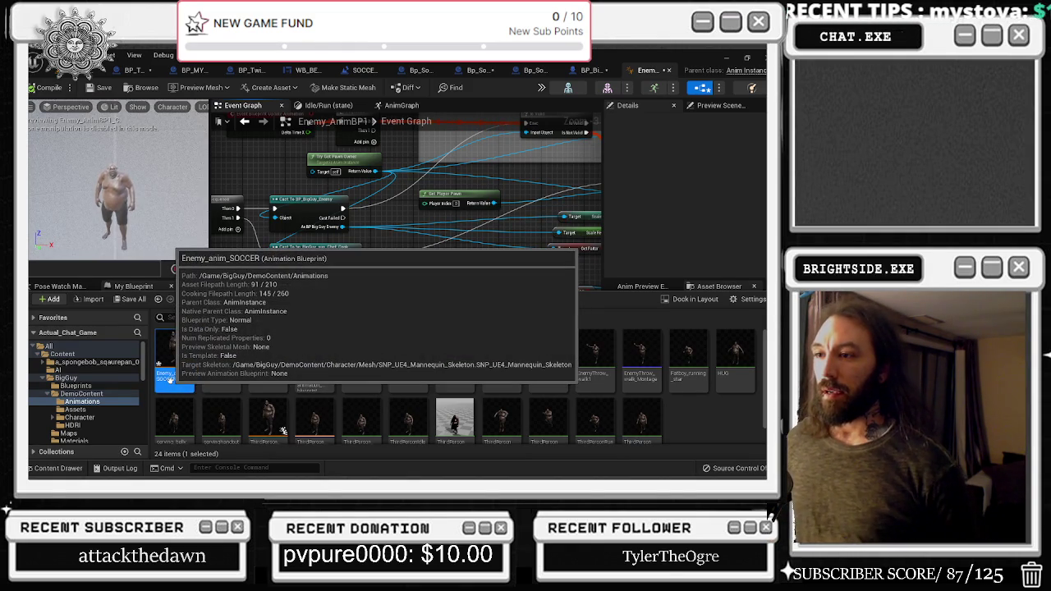
double_click(168, 380)
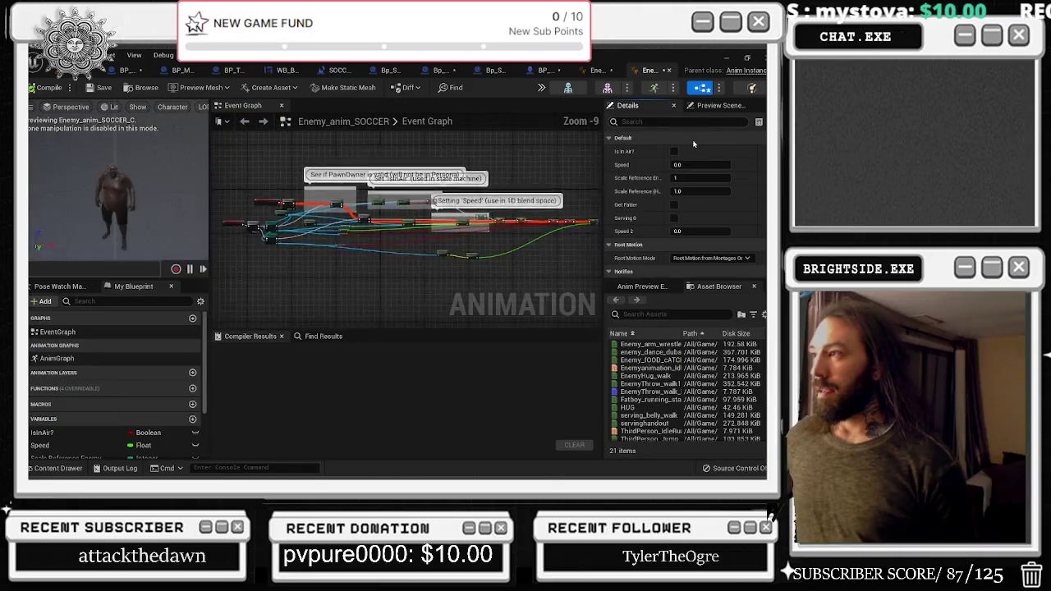
Delete the two cast nodes from the Begin Play chain
scroll(380, 244, "up", 7)
scroll(381, 244, "down", 1)
left_click_drag(469, 164, 283, 217)
left_click_drag(328, 190, 246, 197)
mouse_move(279, 247)
left_mouse_down()
mouse_move(370, 291)
mouse_move(358, 264)
mouse_move(443, 326)
left_mouse_up()
scroll(341, 231, "down", 1)
key("Delete")
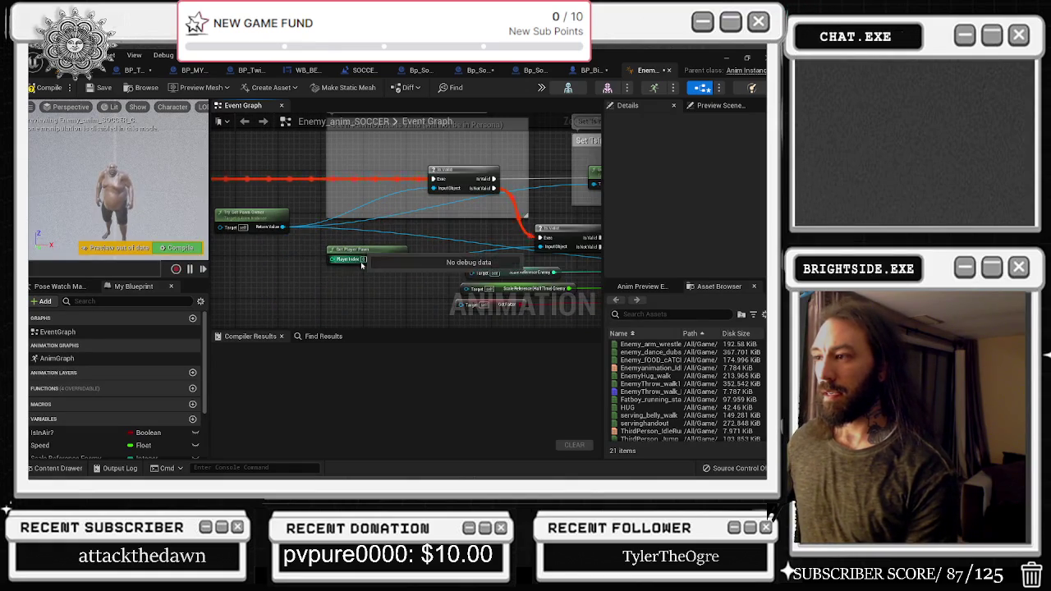
Rearrange Try Get Pawn Owner and the Scale Reference setters beside SET Speed
mouse_move(460, 239)
left_mouse_down()
mouse_move(308, 243)
mouse_move(422, 253)
left_mouse_up()
left_click_drag(279, 271, 355, 234)
mouse_move(528, 244)
left_mouse_down()
mouse_move(434, 238)
mouse_move(263, 252)
left_mouse_up()
left_click_drag(402, 225, 246, 233)
mouse_move(452, 238)
left_mouse_down()
mouse_move(324, 237)
mouse_move(499, 224)
left_mouse_up()
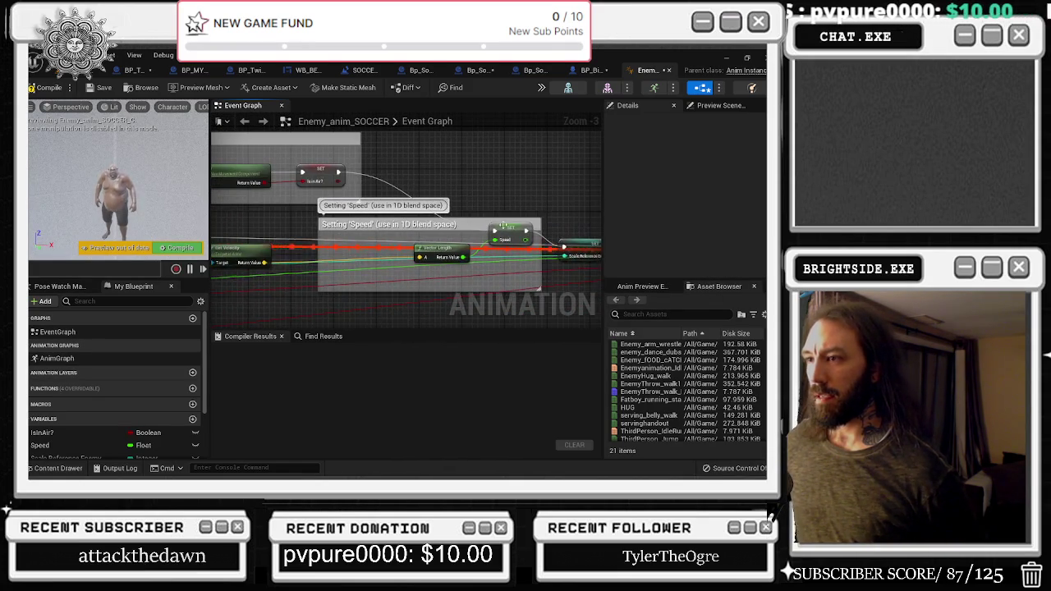
left_click(506, 233)
mouse_move(247, 238)
left_mouse_down()
mouse_move(542, 251)
mouse_move(510, 239)
mouse_move(537, 239)
mouse_move(479, 165)
mouse_move(430, 159)
left_mouse_up()
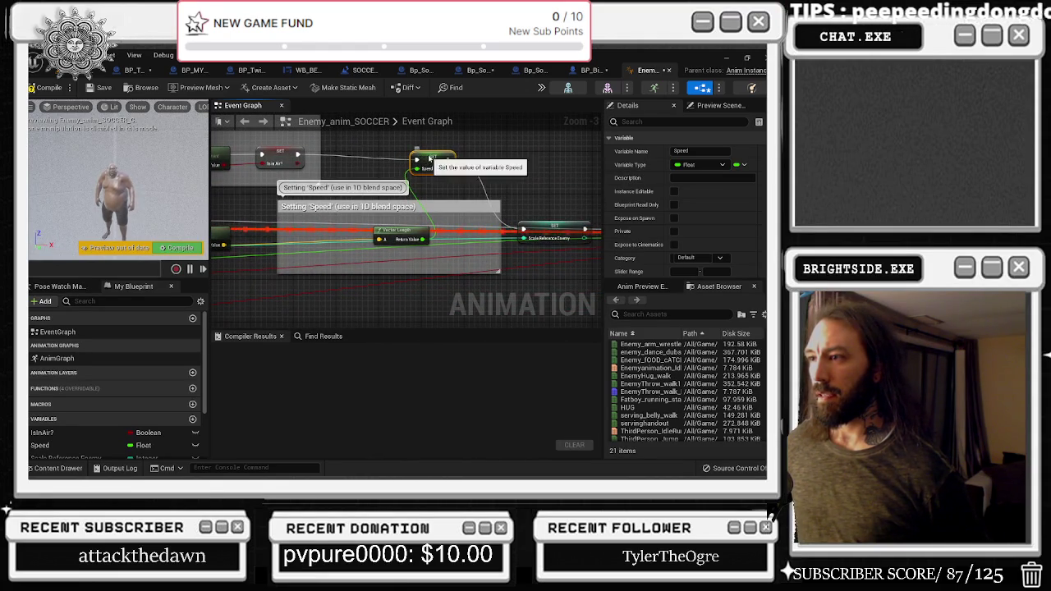
left_click_drag(508, 165, 362, 179)
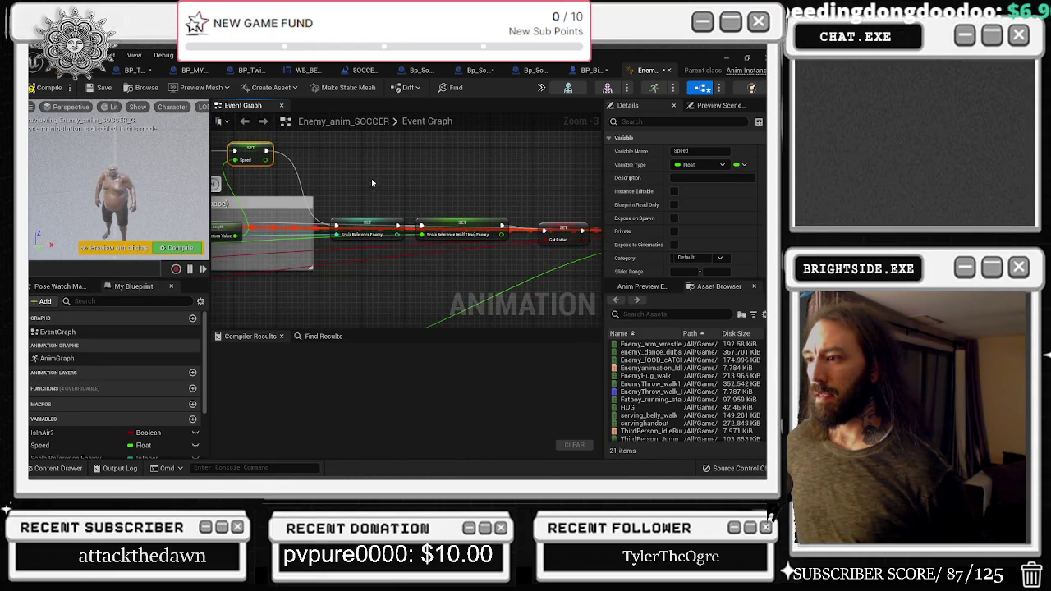
left_click_drag(386, 220, 387, 153)
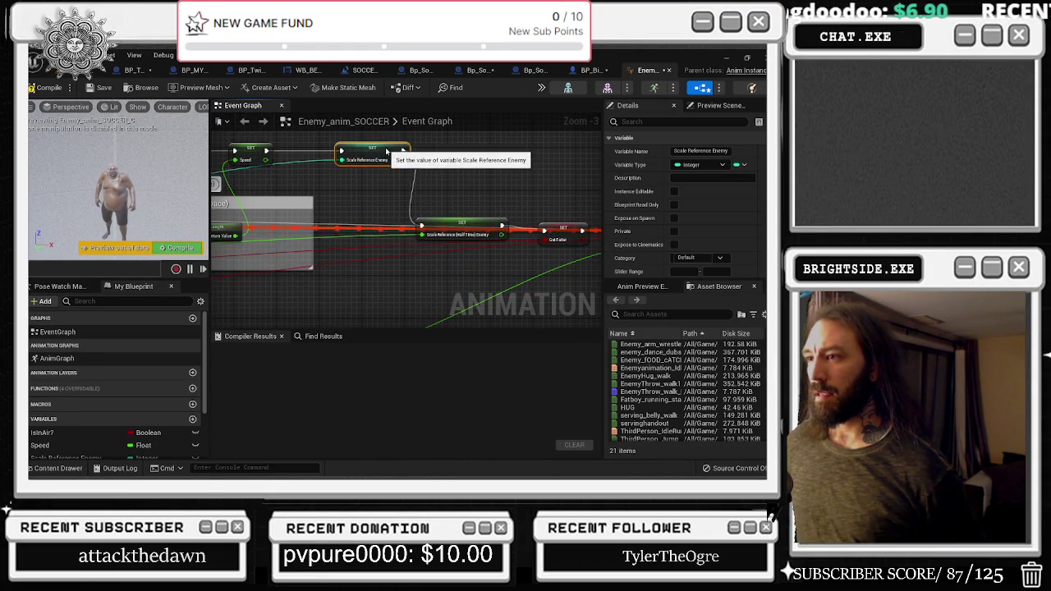
mouse_move(464, 228)
left_mouse_down()
mouse_move(474, 149)
mouse_move(394, 230)
left_mouse_up()
mouse_move(425, 184)
left_mouse_down()
mouse_move(436, 182)
mouse_move(370, 238)
mouse_move(272, 250)
mouse_move(256, 321)
mouse_move(429, 271)
left_mouse_up()
left_click(436, 205)
Add a Set speed 2 node into the execution chain, fed from Vector Length
right_click(271, 251)
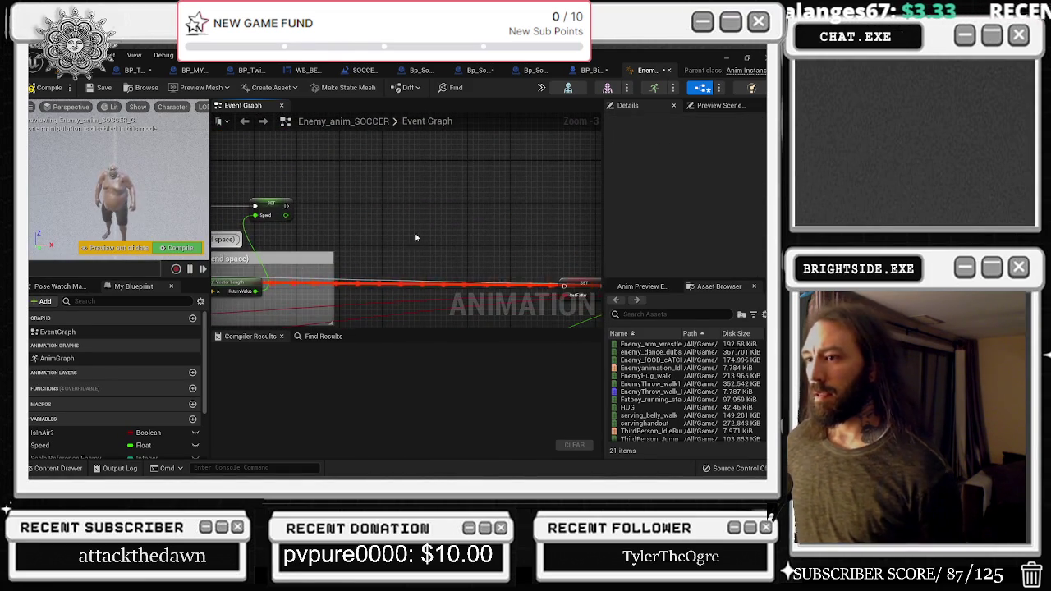
left_click_drag(364, 217, 309, 175)
mouse_move(228, 164)
left_mouse_down()
mouse_move(507, 244)
mouse_move(462, 229)
mouse_move(504, 151)
left_mouse_up()
left_click_drag(423, 188, 309, 241)
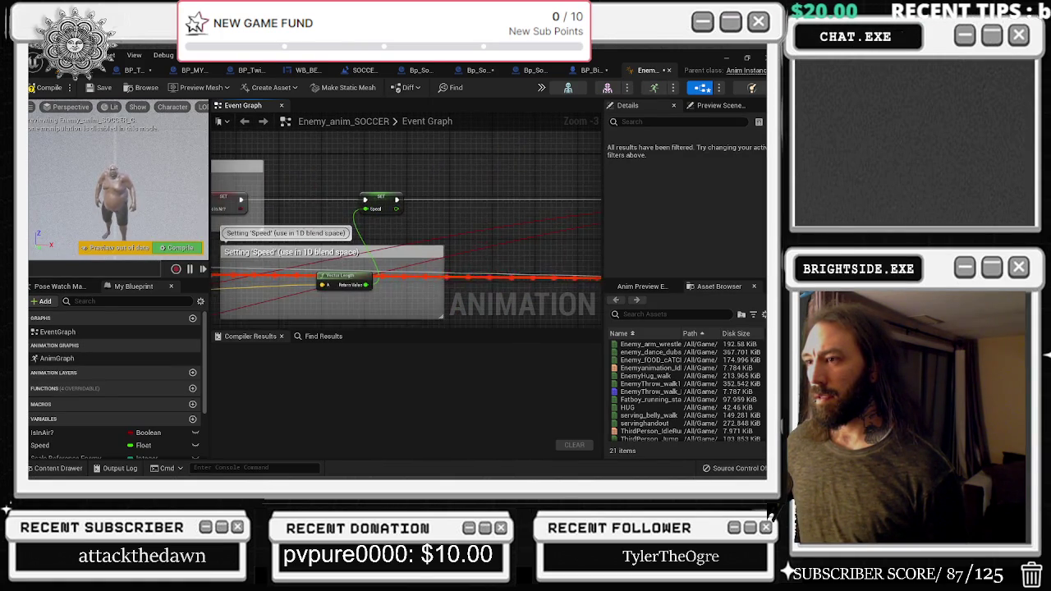
left_click_drag(473, 221, 470, 221)
mouse_move(378, 199)
left_mouse_down()
mouse_move(424, 205)
mouse_move(424, 132)
mouse_move(450, 130)
mouse_move(421, 190)
mouse_move(503, 265)
mouse_move(501, 200)
left_mouse_up()
Review the IsInAir, Is Valid and new speed 2 sections of the event graph
mouse_move(316, 271)
left_mouse_down()
mouse_move(521, 290)
mouse_move(521, 258)
left_mouse_up()
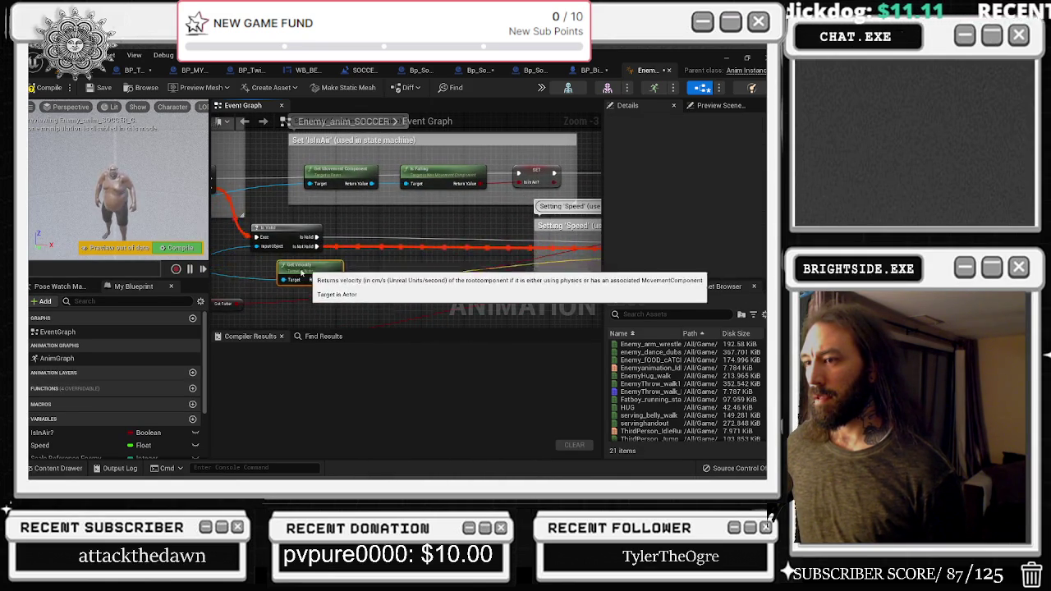
left_click_drag(317, 271, 320, 245)
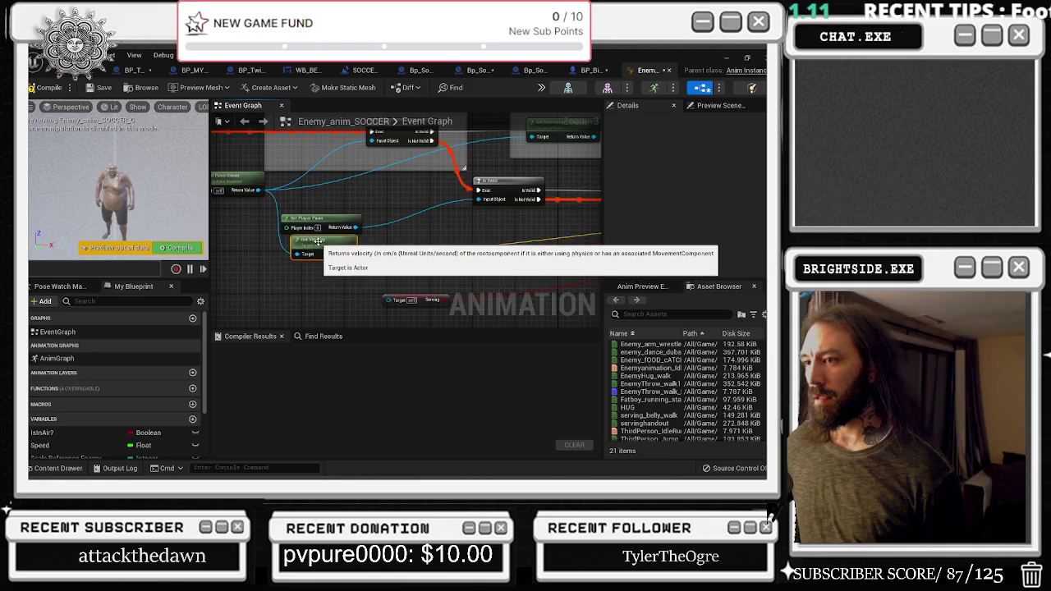
left_click_drag(499, 279, 347, 280)
scroll(346, 280, "down", 2)
scroll(485, 228, "up", 1)
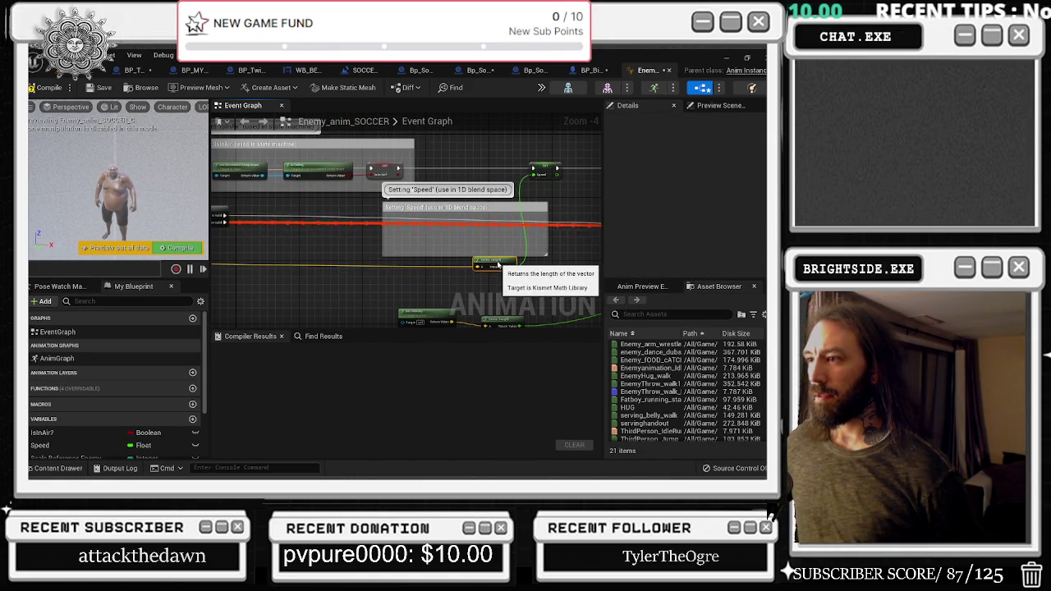
left_click_drag(498, 265, 542, 386)
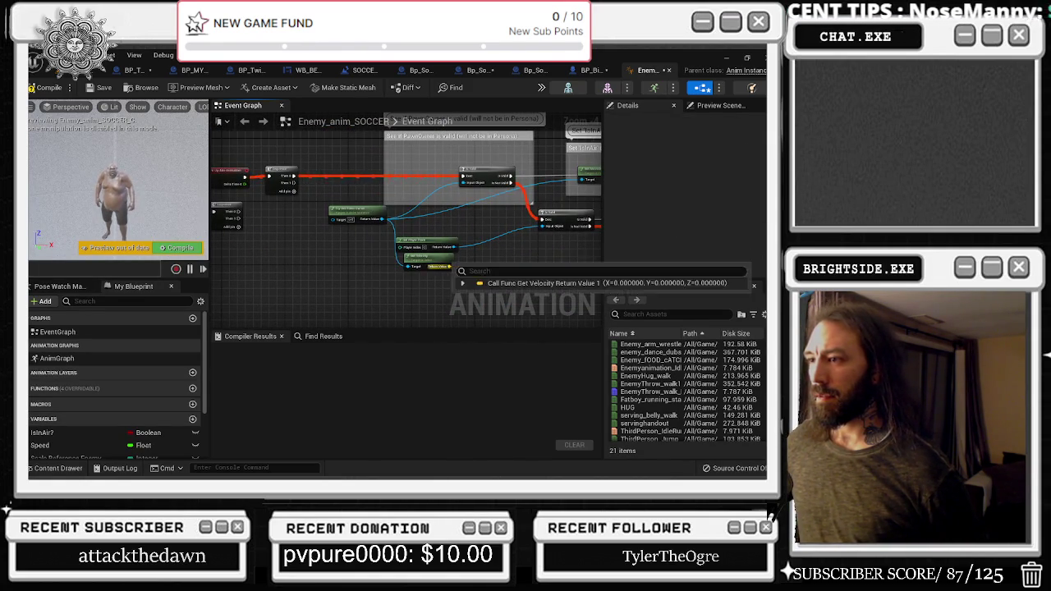
left_click_drag(487, 239, 128, 242)
mouse_move(403, 222)
left_mouse_down()
mouse_move(460, 214)
mouse_move(345, 222)
mouse_move(313, 189)
left_mouse_up()
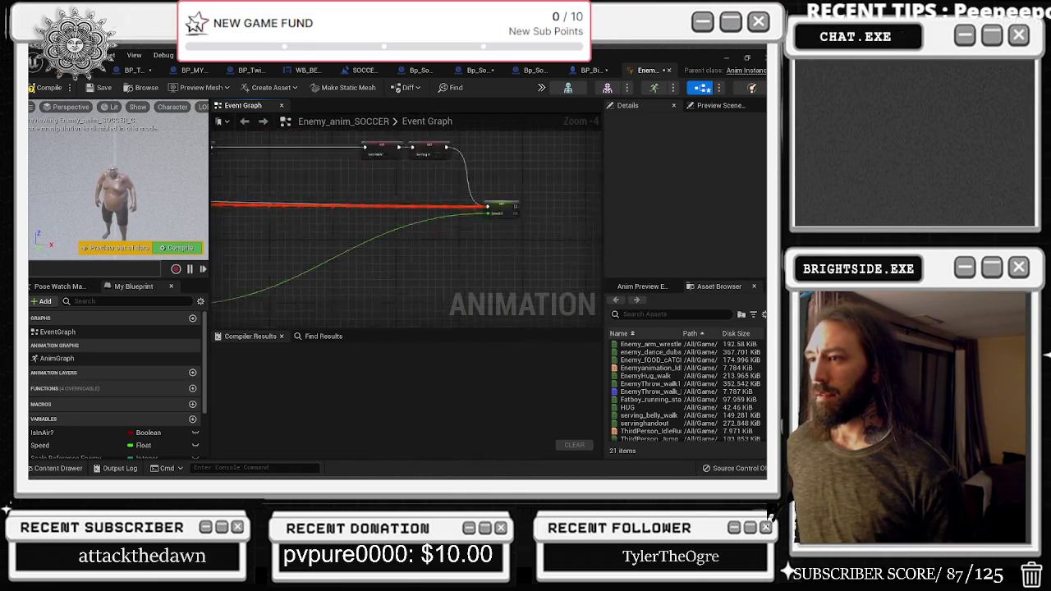
mouse_move(444, 296)
left_mouse_down()
mouse_move(375, 296)
mouse_move(663, 373)
mouse_move(679, 342)
mouse_move(451, 309)
mouse_move(262, 309)
left_mouse_up()
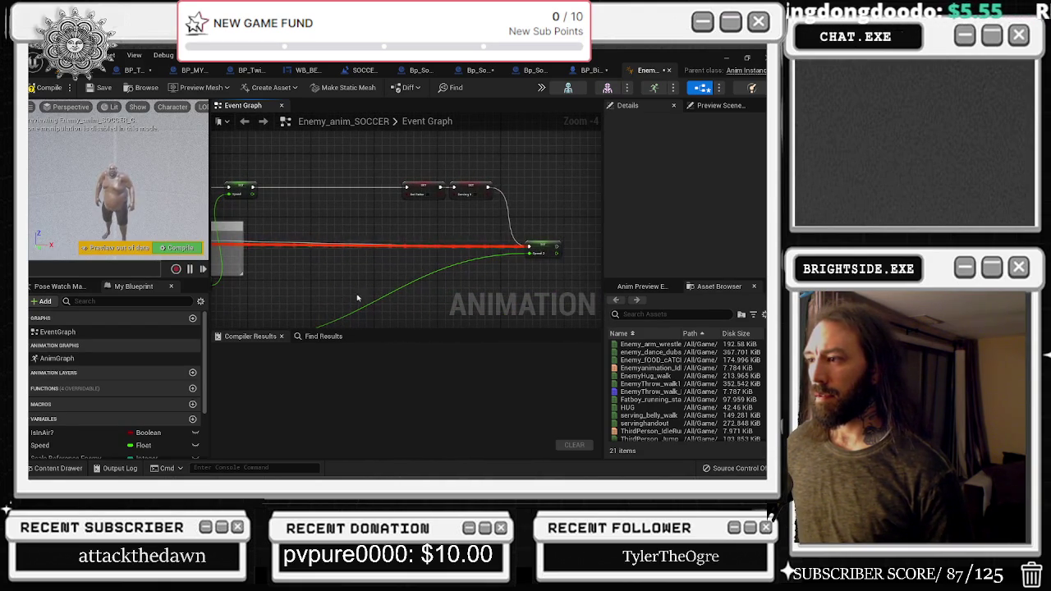
left_click(539, 248)
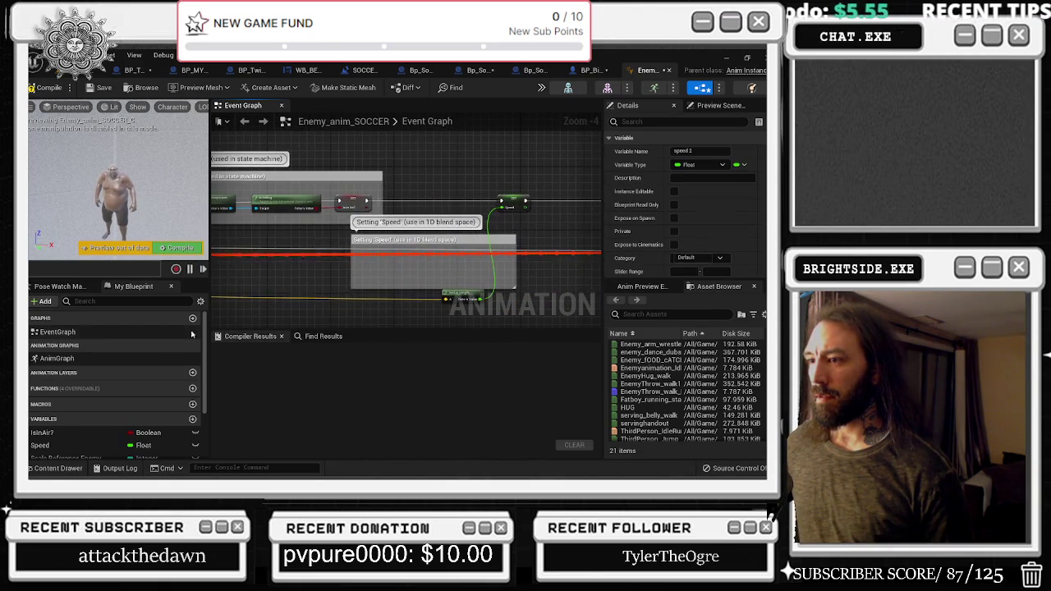
scroll(179, 314, "down", 1)
left_click_drag(294, 276, 485, 296)
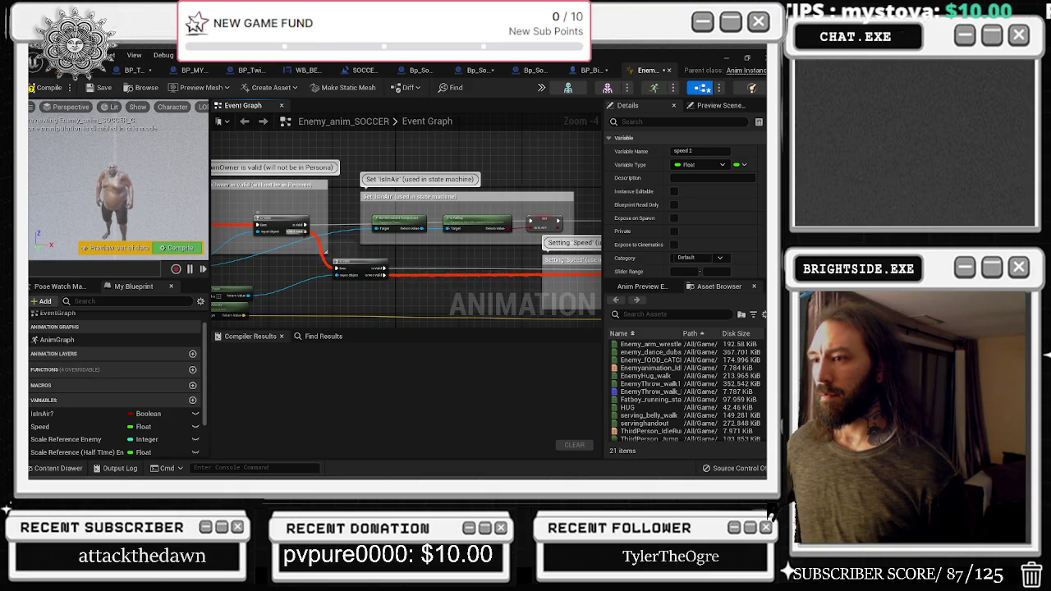
mouse_move(285, 256)
left_mouse_down()
mouse_move(312, 246)
mouse_move(603, 246)
mouse_move(587, 300)
mouse_move(309, 289)
left_mouse_up()
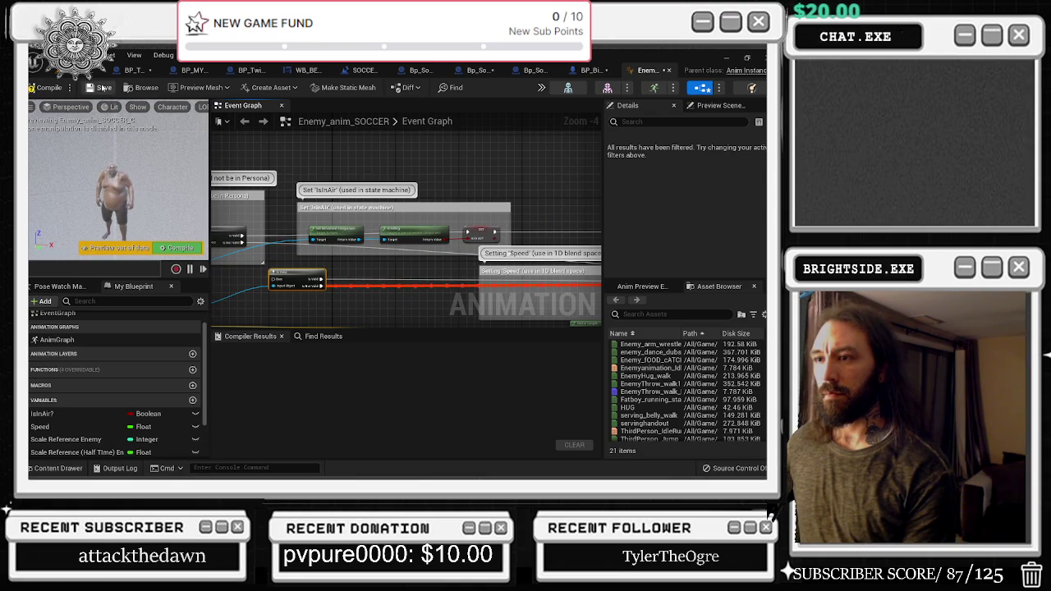
Compile, delete the two erroring Set nodes before speed 2, and recompile
left_click(53, 88)
mouse_move(322, 280)
left_mouse_down()
mouse_move(575, 246)
mouse_move(603, 254)
mouse_move(526, 237)
mouse_move(564, 213)
mouse_move(564, 202)
mouse_move(322, 184)
mouse_move(398, 202)
left_mouse_up()
key("Delete")
mouse_move(483, 215)
left_mouse_down()
mouse_move(471, 193)
mouse_move(429, 214)
mouse_move(472, 235)
mouse_move(560, 235)
left_mouse_up()
left_click(68, 88)
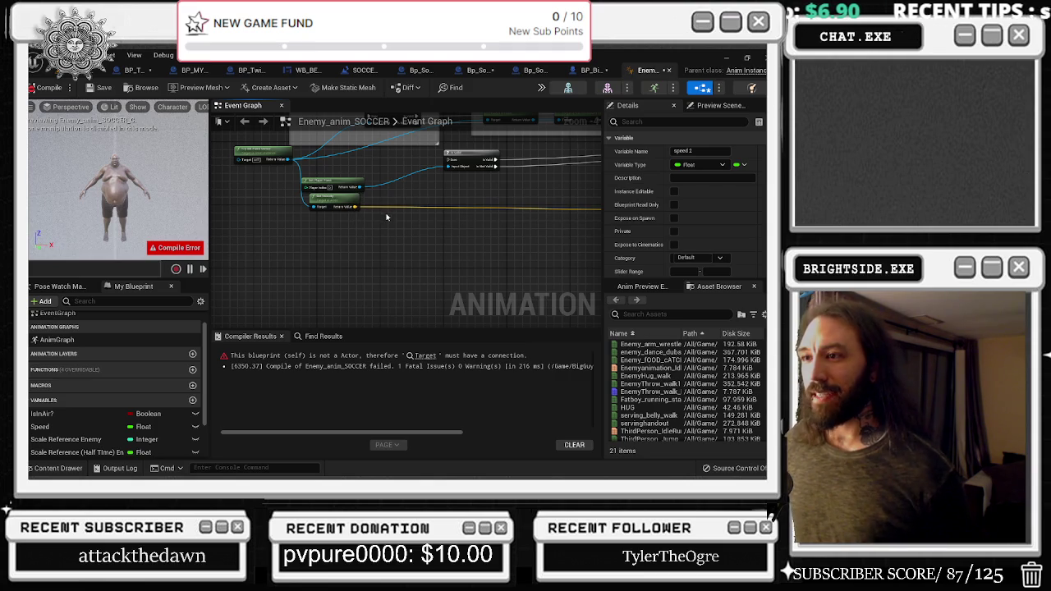
Wire Get Player Pawn's Return Value into the Set node's Target pin
left_click_drag(570, 267, 465, 273)
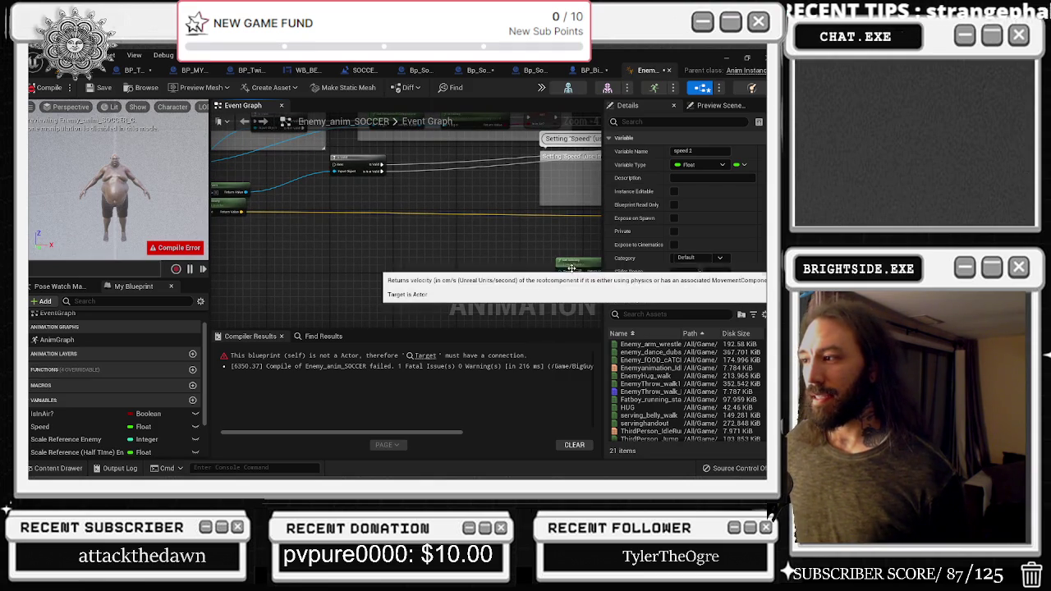
left_click_drag(570, 267, 510, 311)
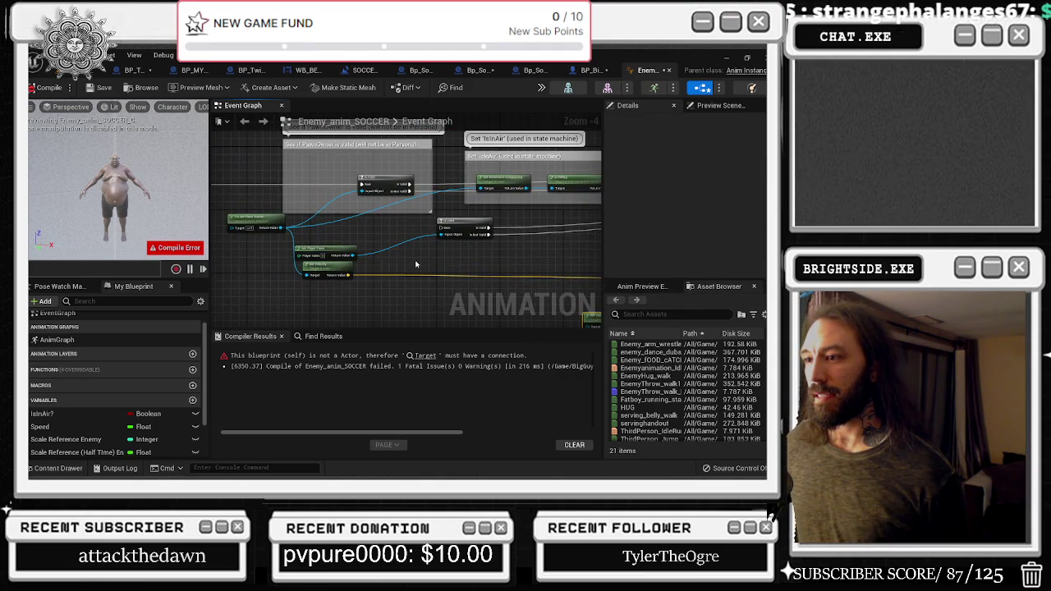
left_click_drag(417, 264, 326, 220)
mouse_move(262, 210)
left_mouse_down()
mouse_move(503, 283)
mouse_move(317, 210)
left_mouse_up()
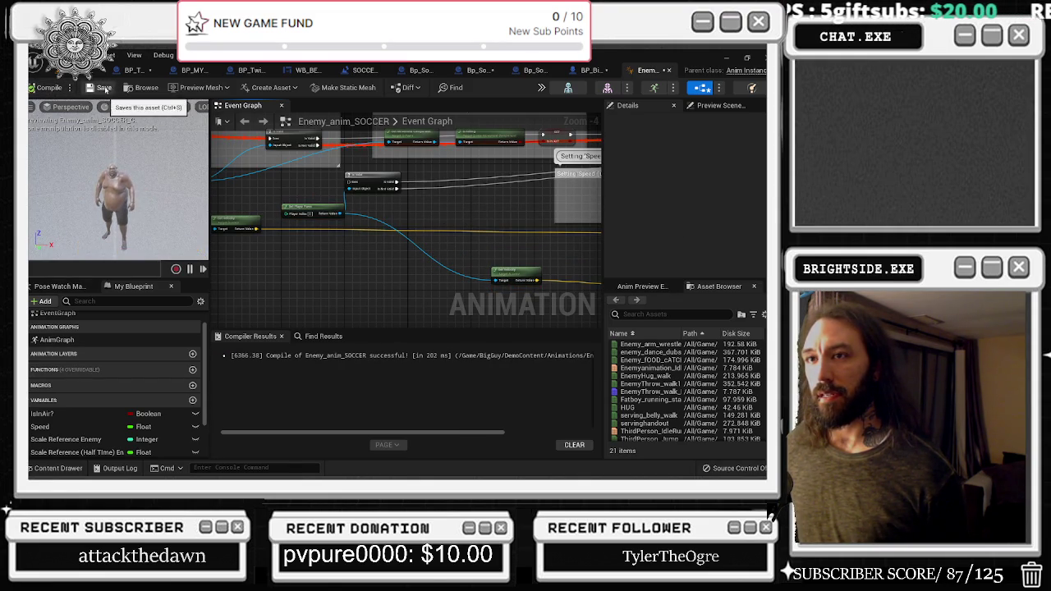
Save the soccer map and start a play test, then return to the editor window
left_click(33, 81)
left_click(34, 83)
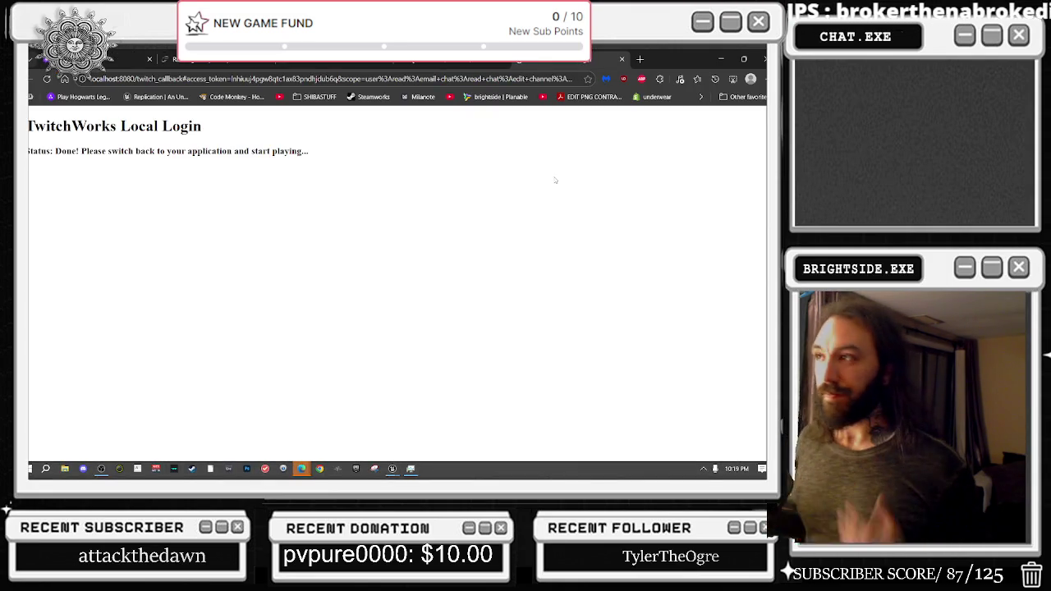
key("alt+Tab")
key("alt+Tab")
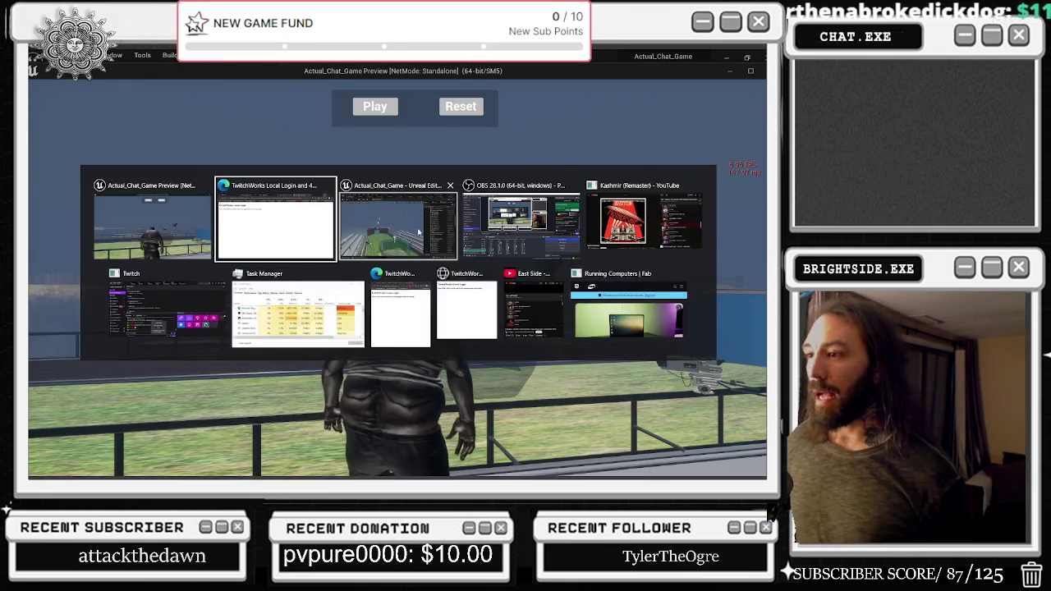
left_click(419, 231)
Check speed 2 in Enemy_anim_SOCCER, stop the play session, and view BP_BigGuy_Soccer_Players
left_click(723, 72)
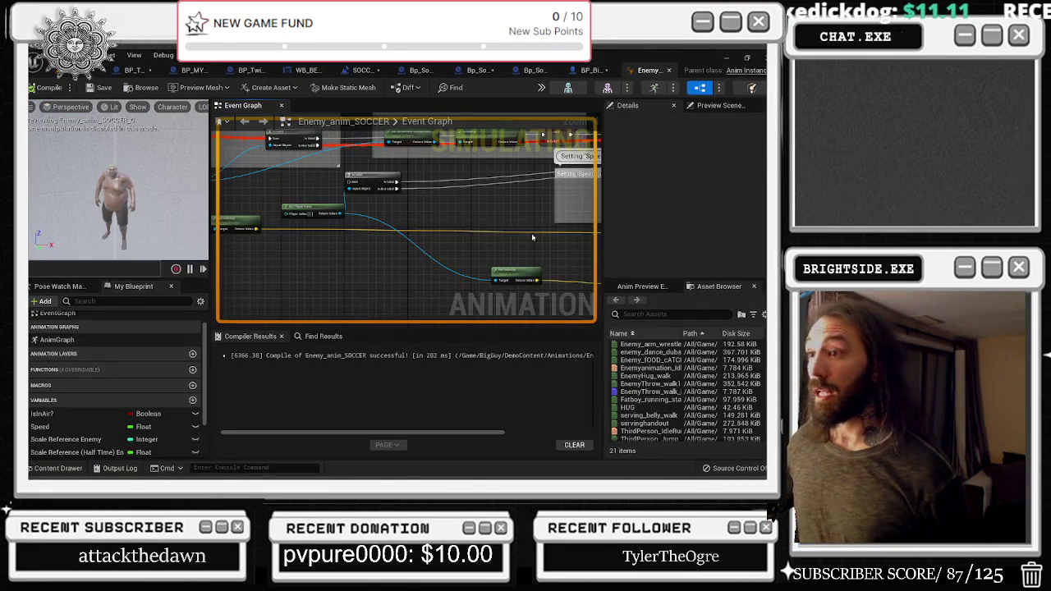
scroll(544, 231, "up", 3)
scroll(518, 267, "down", 5)
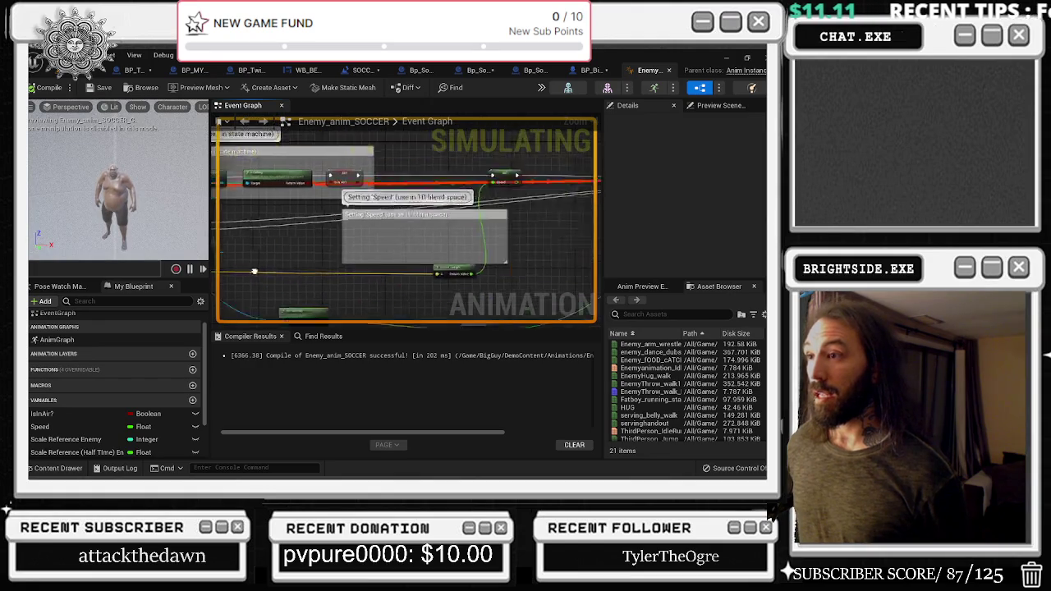
left_click(431, 179)
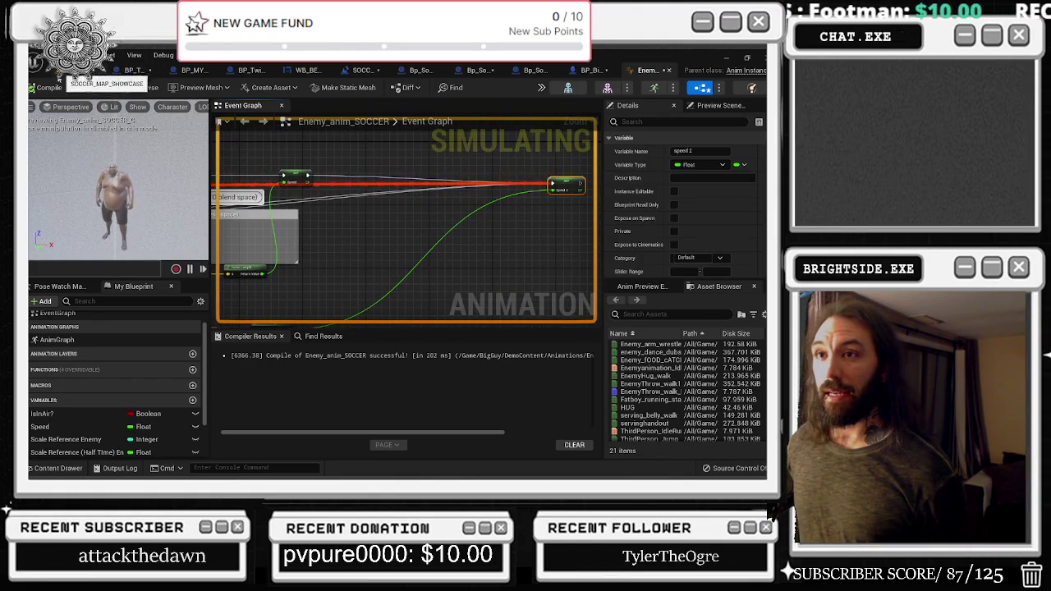
key("Escape")
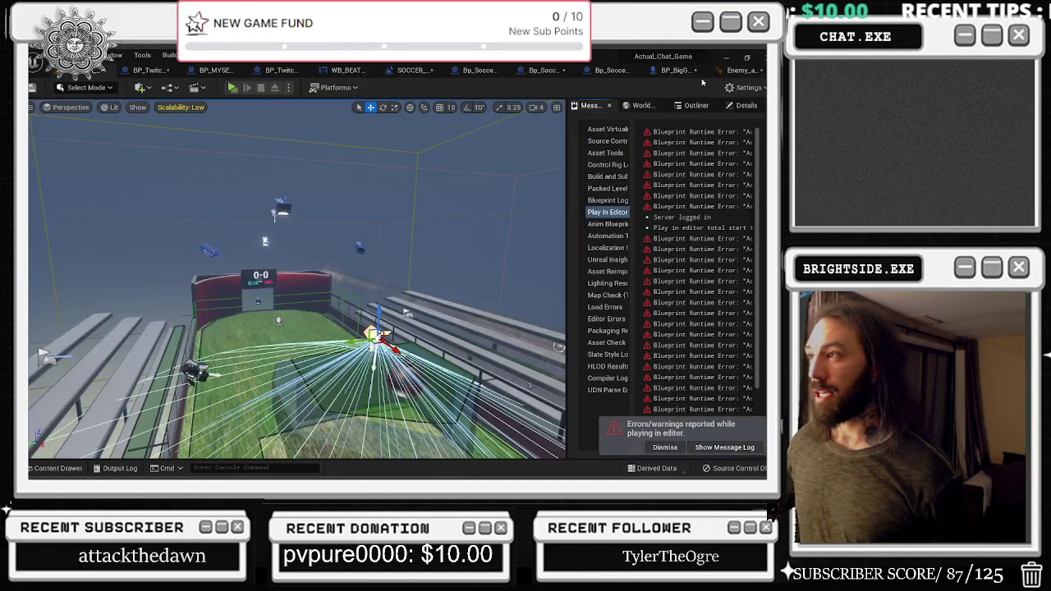
left_click(723, 70)
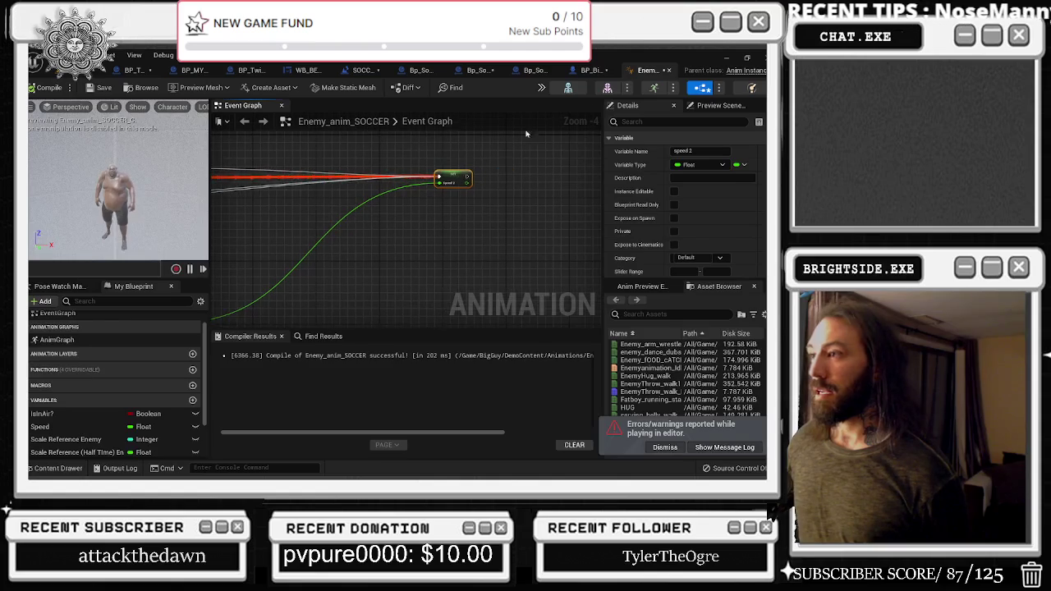
left_click(597, 71)
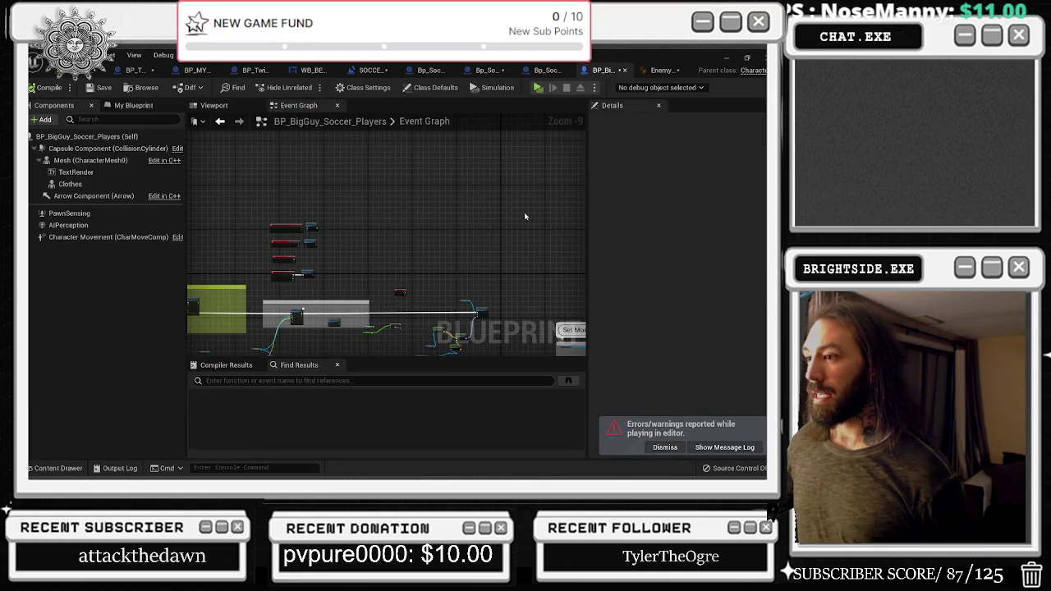
Set the BigGuy mesh's Anim Class to Enemy_anim_SOCCER, save all, and start a play test
left_click(115, 162)
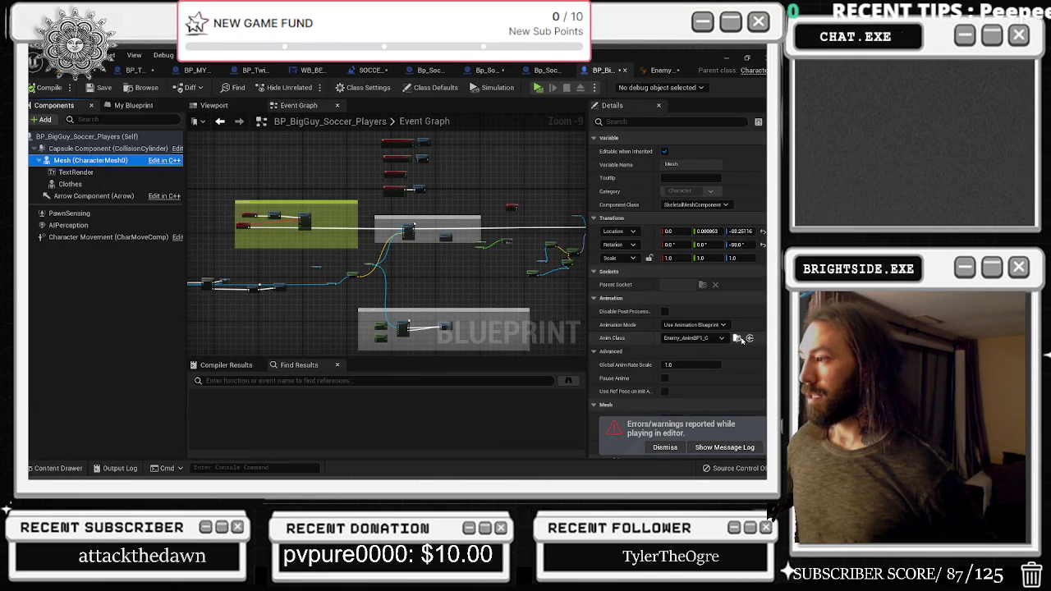
left_click(737, 339)
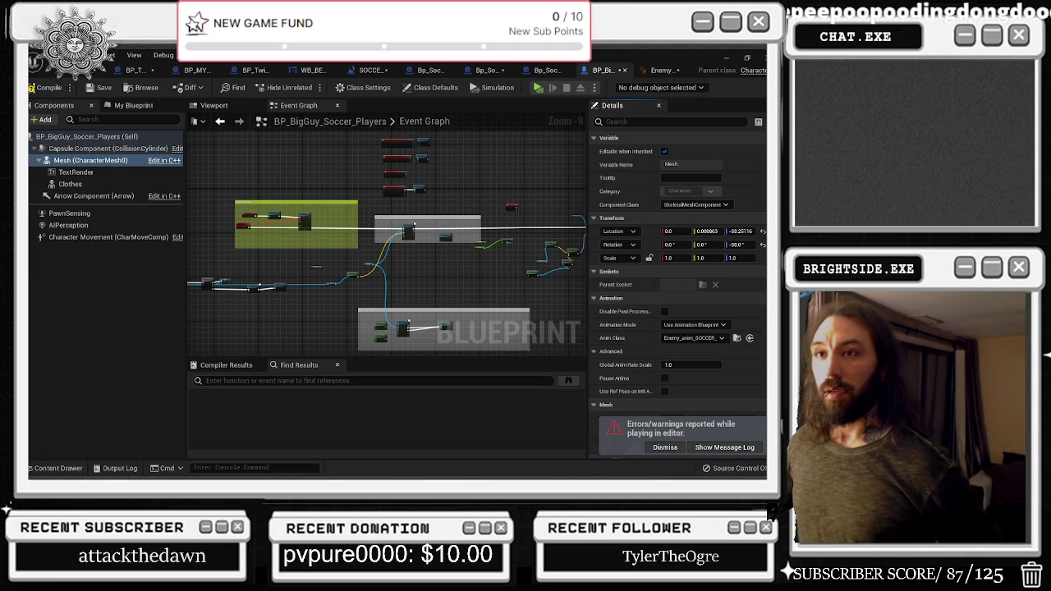
key("ctrl+shift+s")
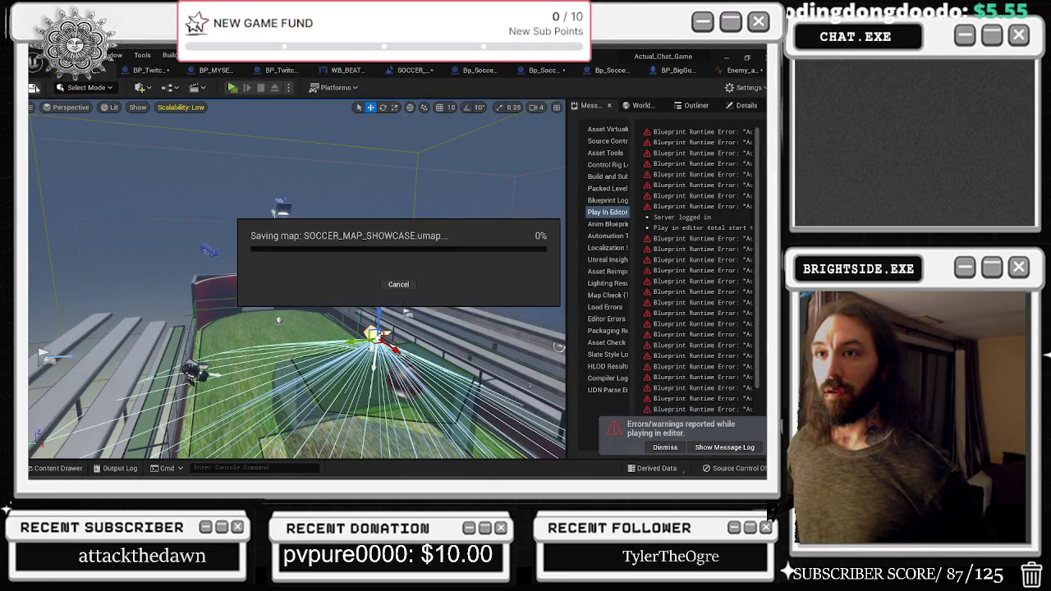
left_click(232, 89)
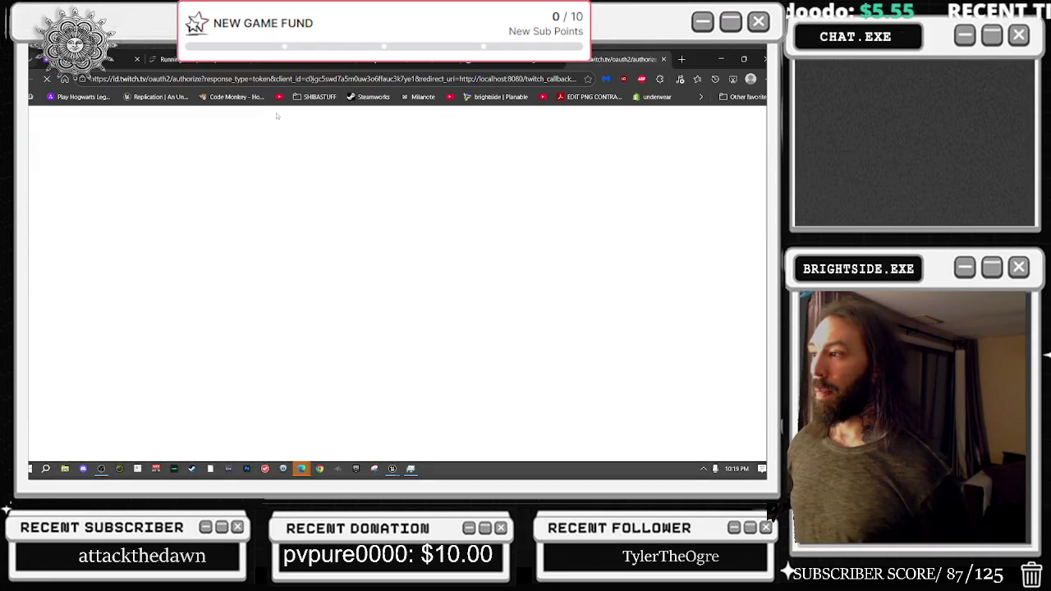
Confirm the BP_BigGuy_Soccer_Players mesh uses Enemy_anim_SOCCER, then return to the running game
key("alt+Tab")
left_click(398, 222)
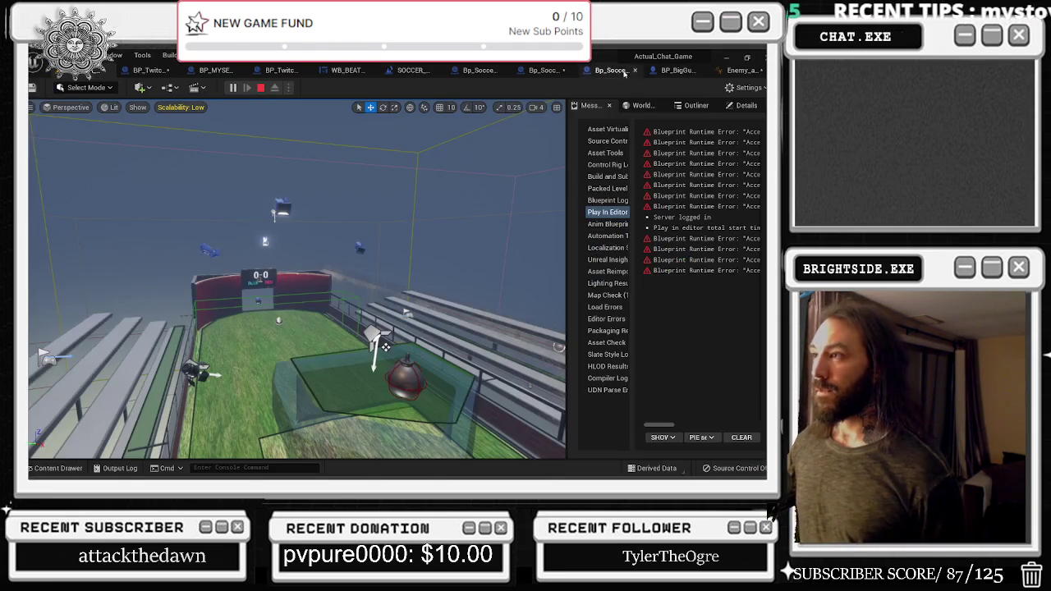
left_click(657, 70)
scroll(436, 232, "down", 3)
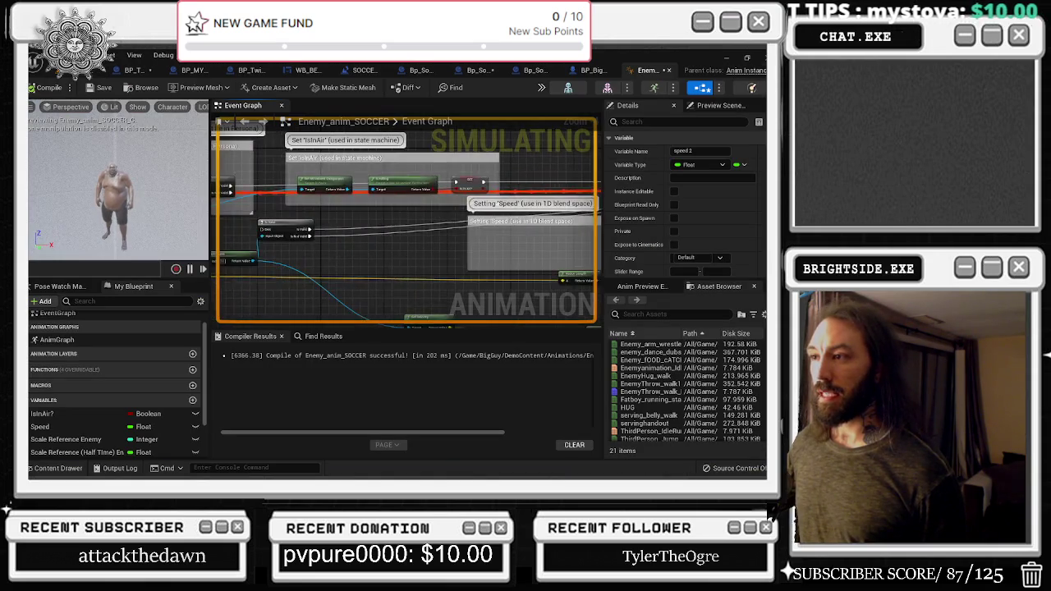
left_click(593, 72)
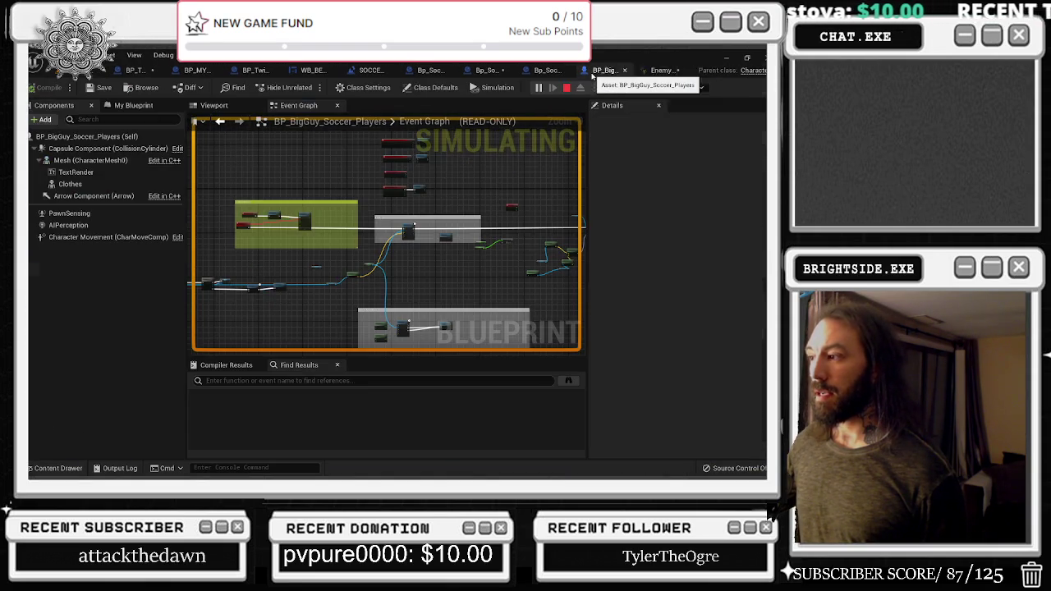
left_click(97, 161)
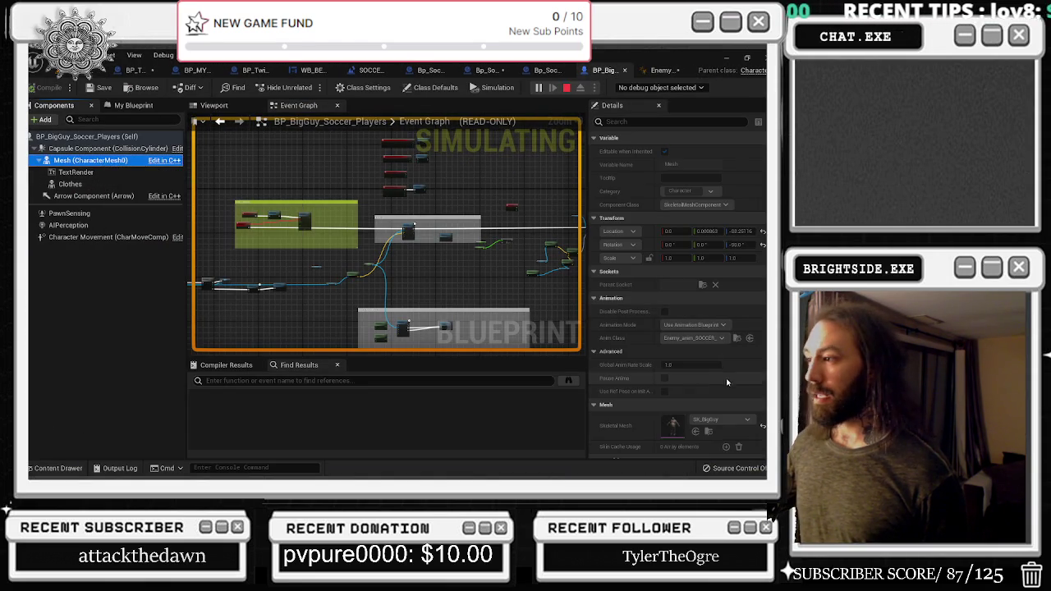
left_click(115, 57)
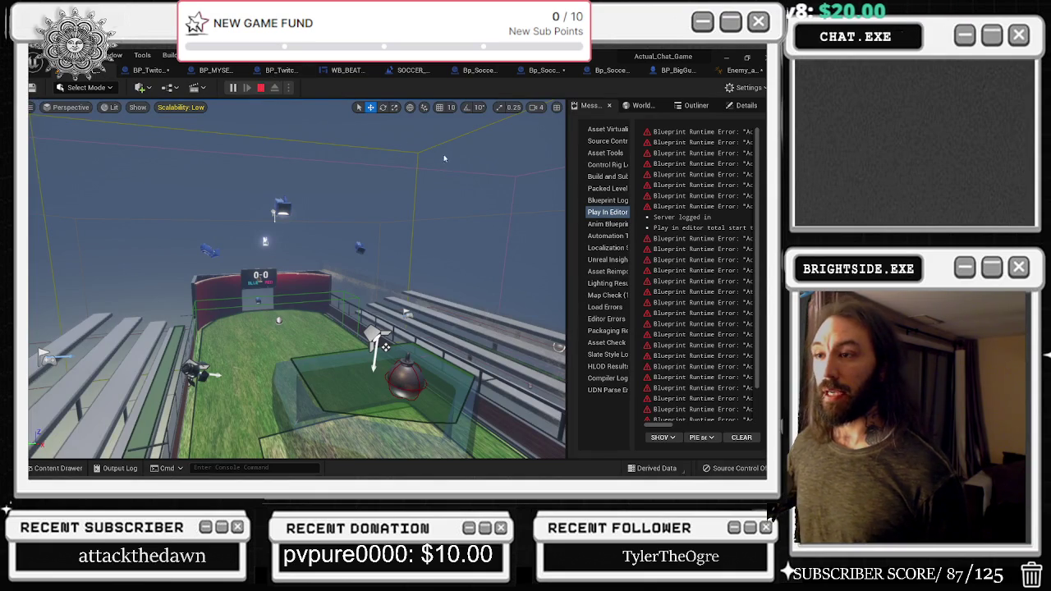
key("alt+Tab")
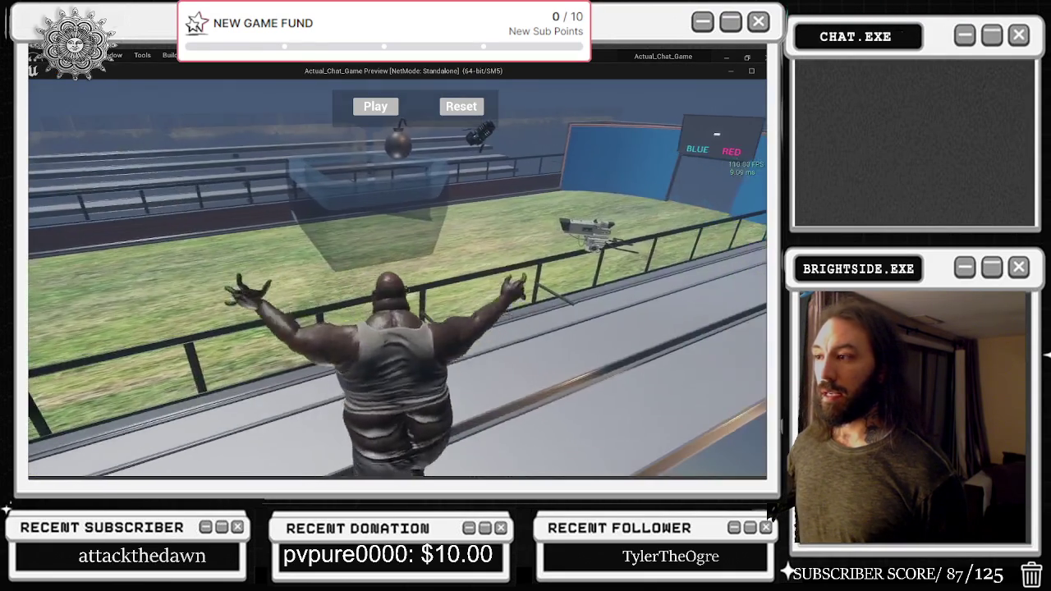
Start the match countdown from the in-game Play button and watch the chat-spawned players
key("alt+Tab")
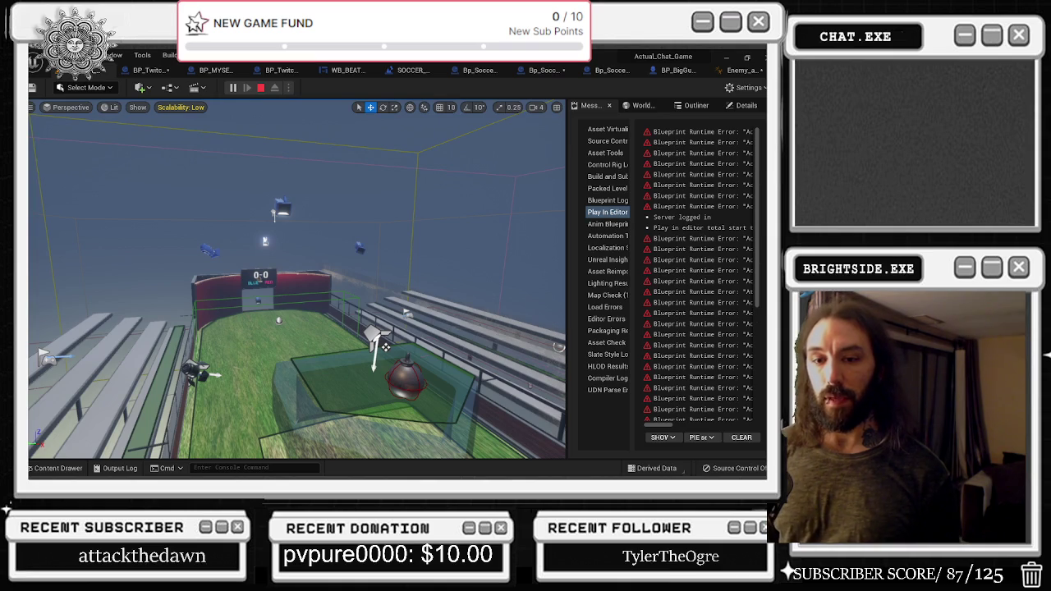
key("alt+Tab")
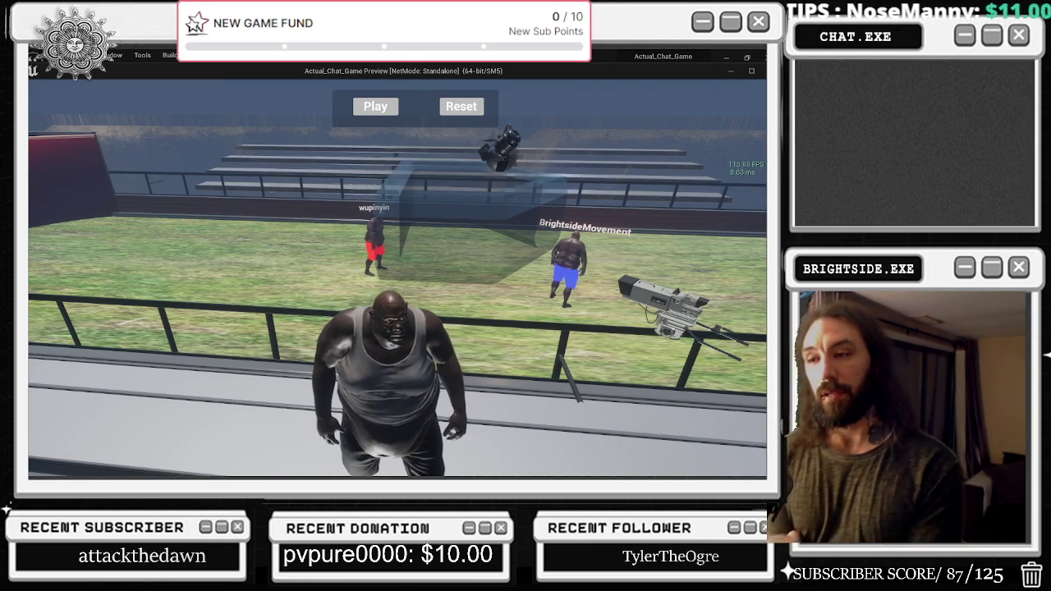
key("alt+Tab")
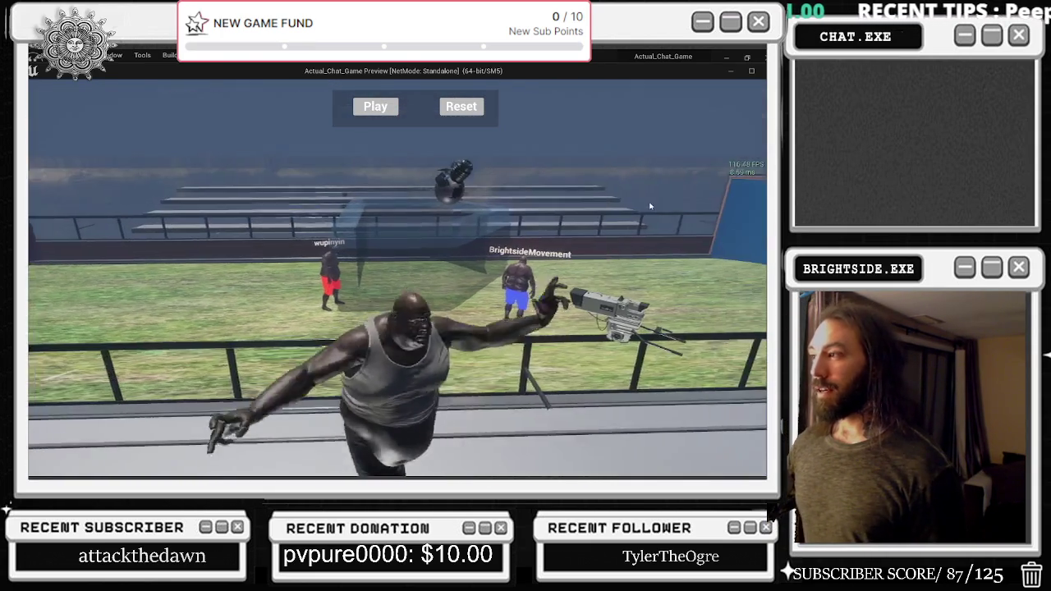
left_click(376, 106)
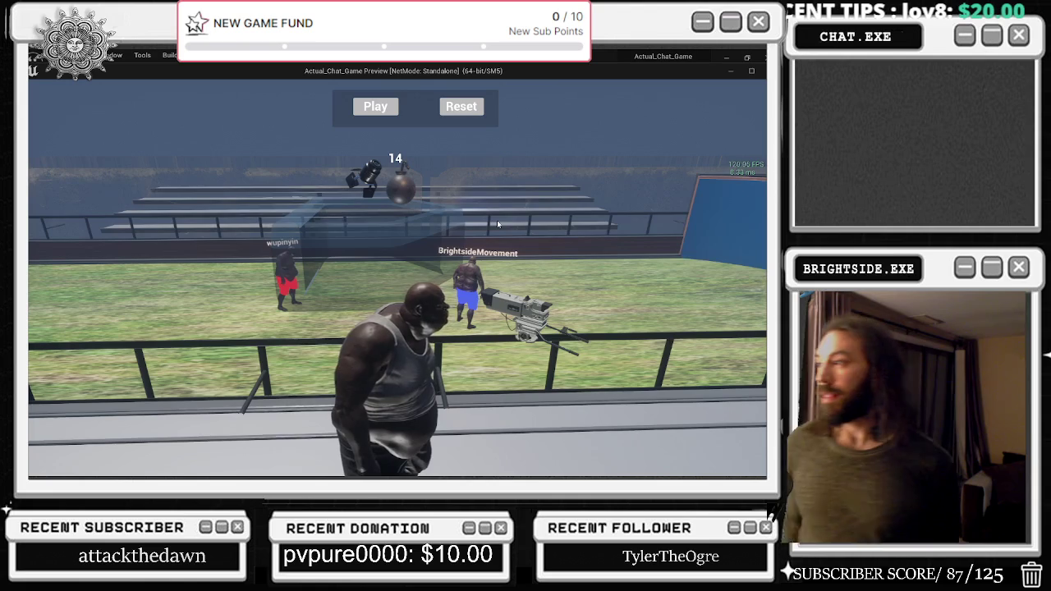
key("alt+Tab")
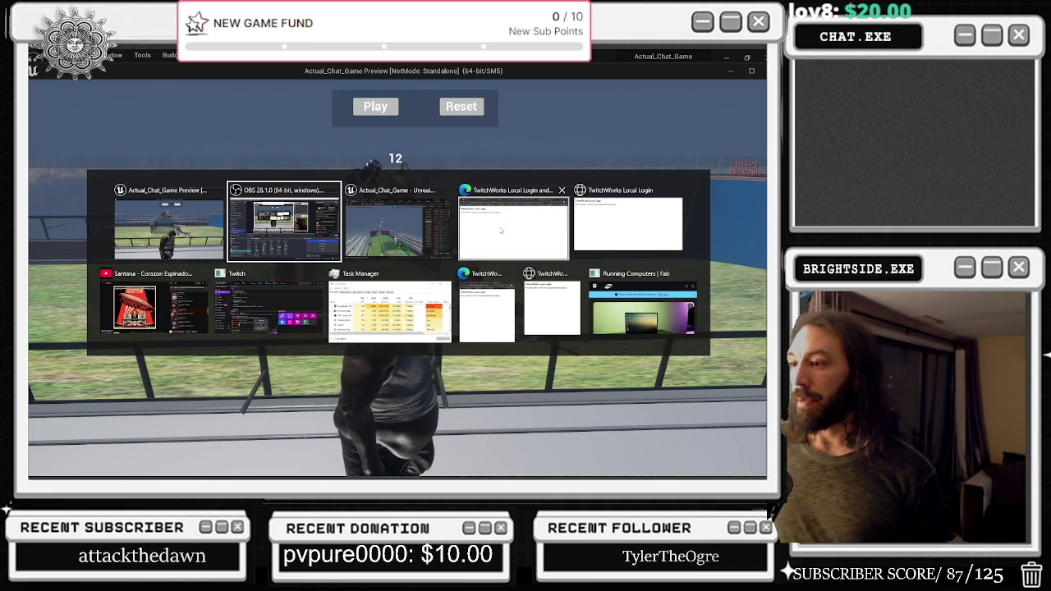
Play Black Sabbath's War Pigs on YouTube, then minimize the browser to show the game preview
left_click(201, 300)
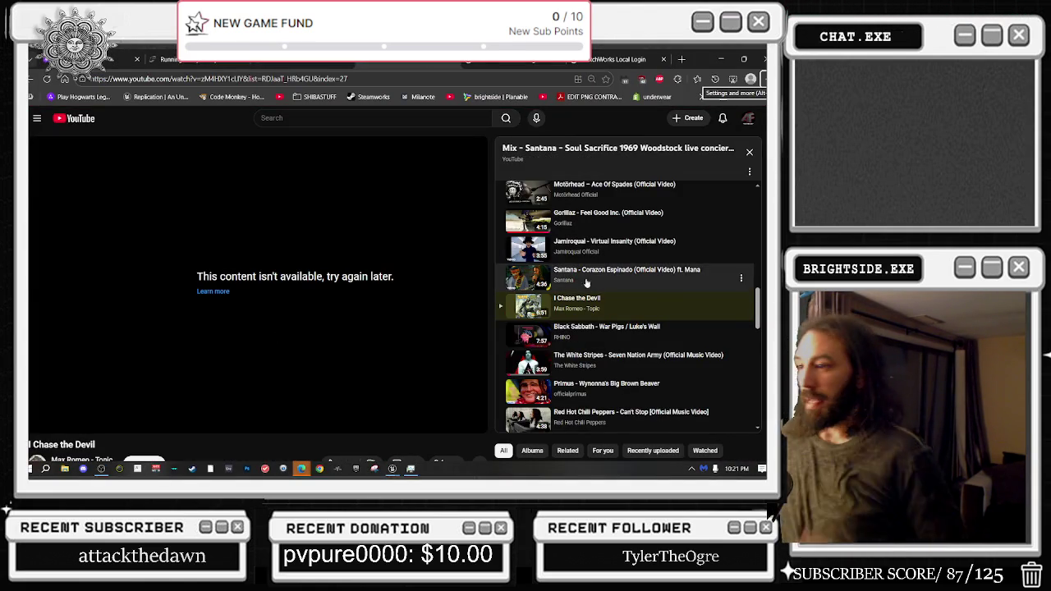
left_click(635, 332)
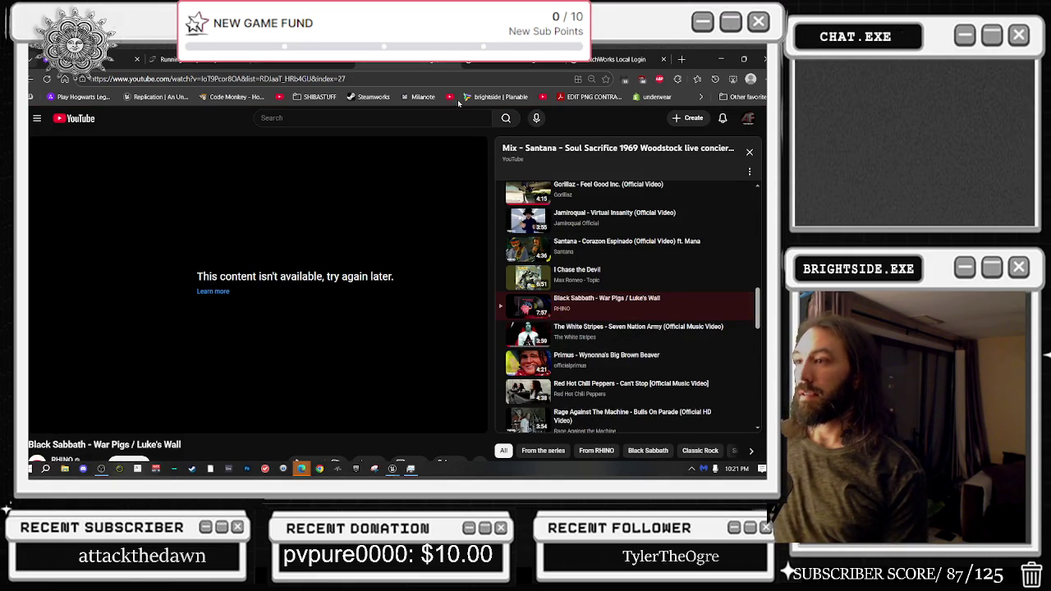
left_click(723, 58)
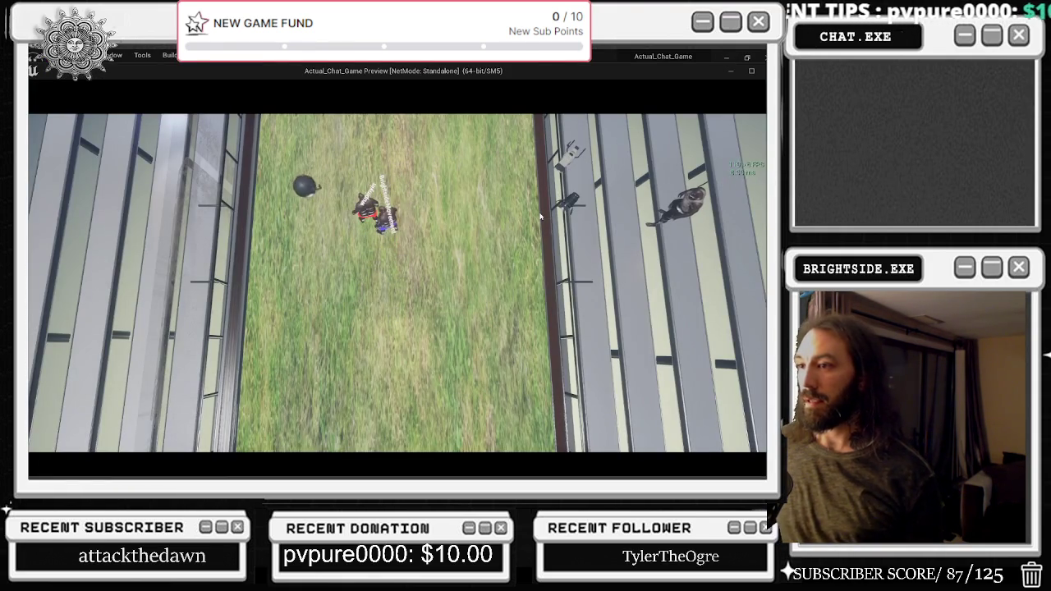
key("alt+Tab")
key("alt+Tab")
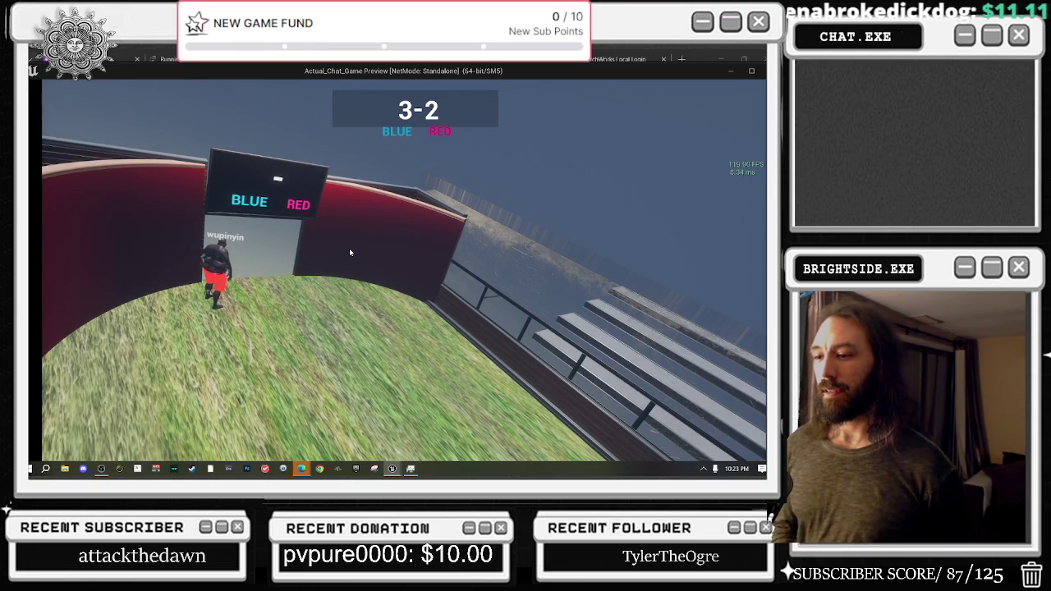
Switch from the 3-2 soccer preview back to the War Pigs video
key("alt+Tab")
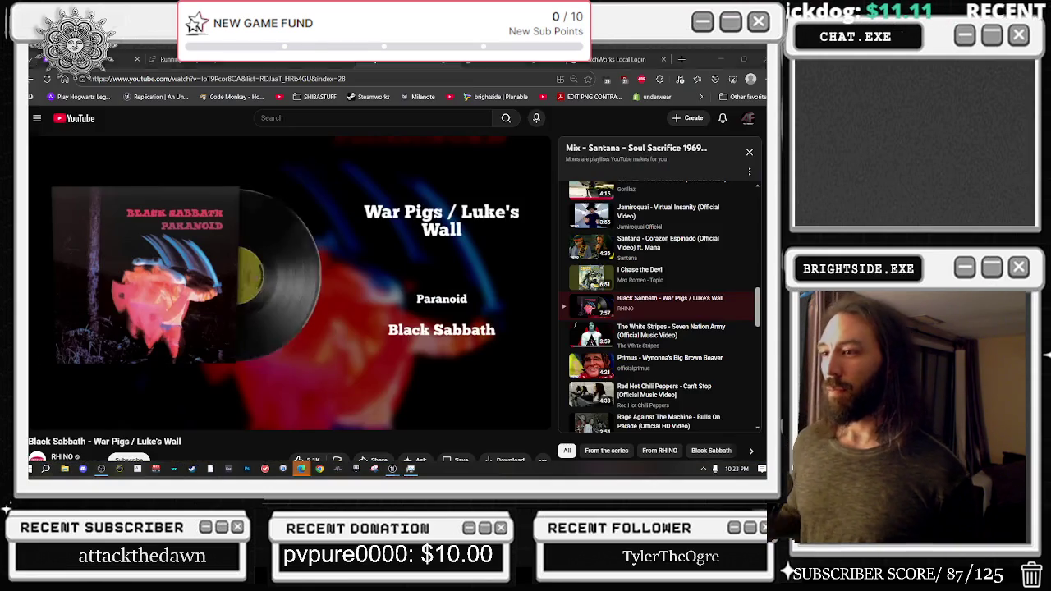
Switch windows to reach the Twitch authorization redirect page
key("alt+Tab")
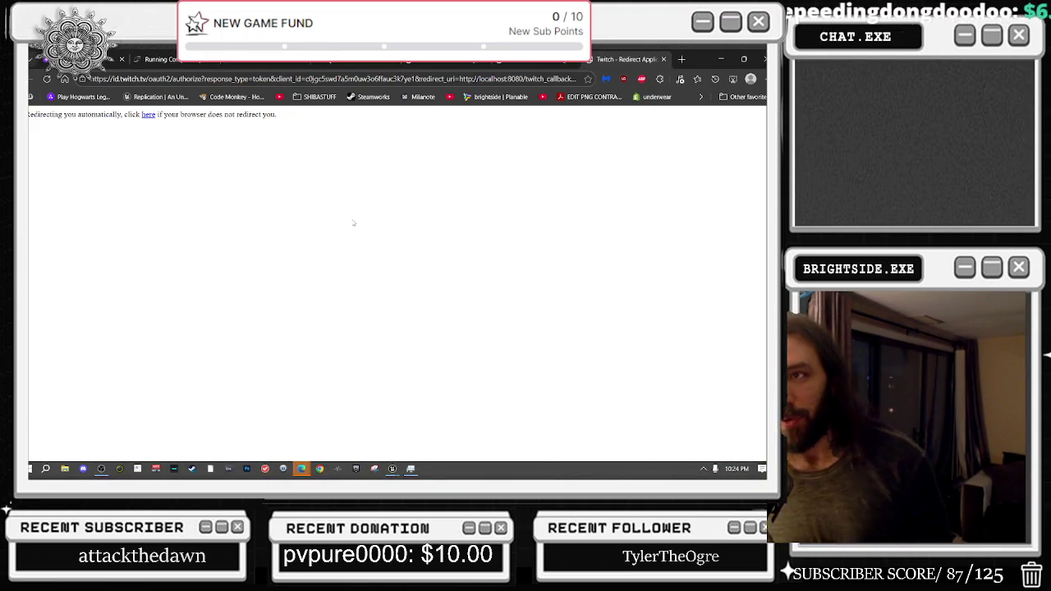
Bring the Belly Ball preview forward with the Twitch login browser restored to a small window
left_click(393, 469)
left_click(447, 442)
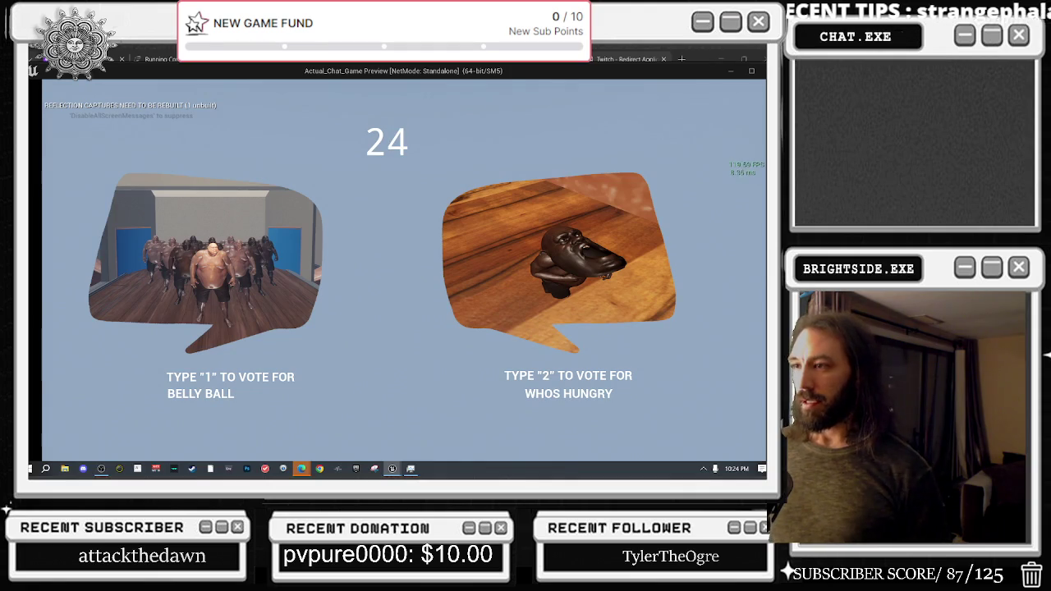
key("alt+Tab")
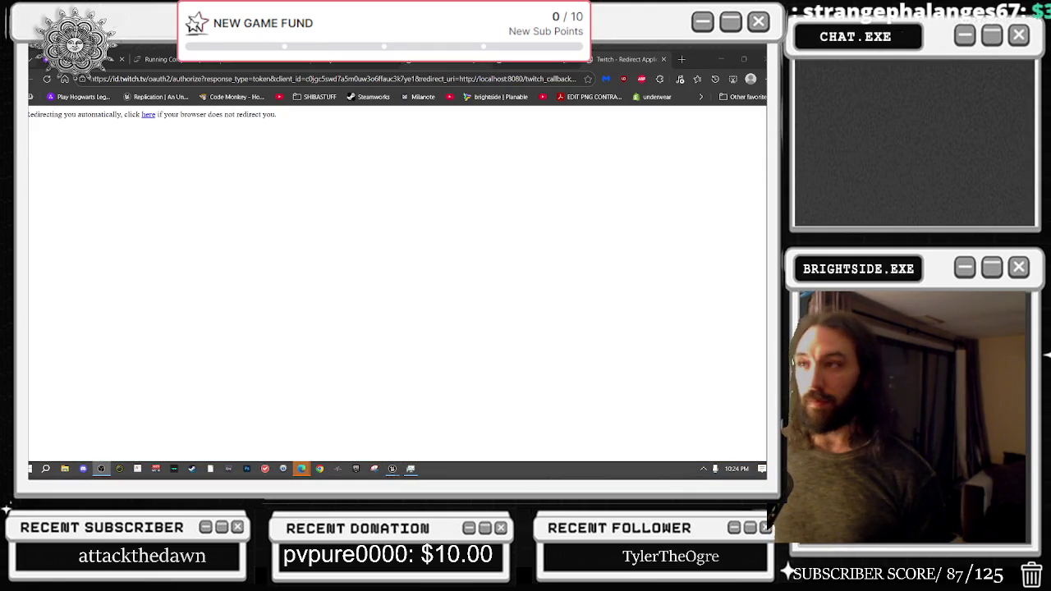
left_click(744, 59)
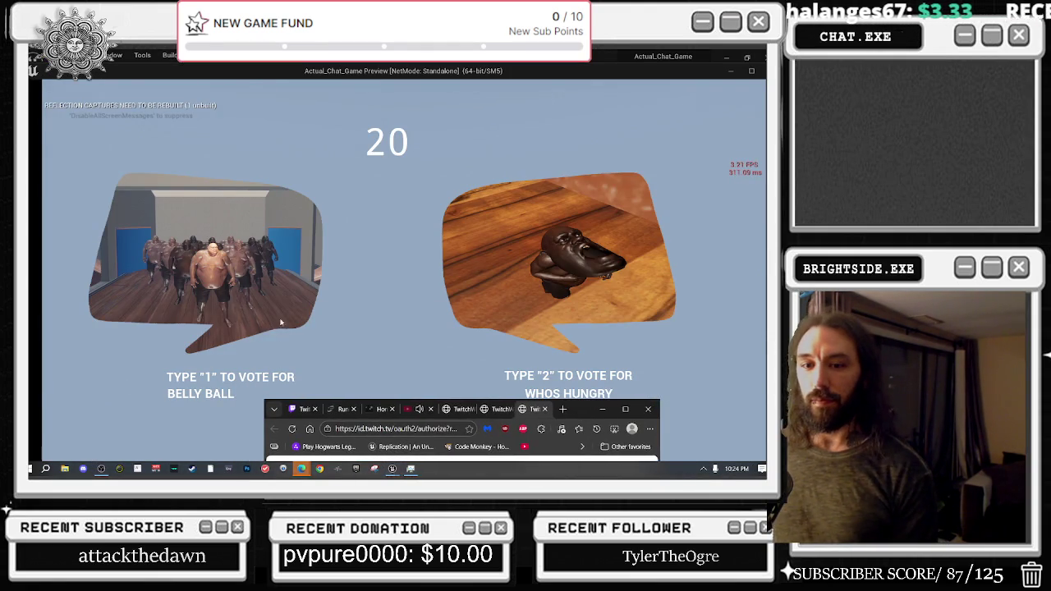
key("alt+Tab")
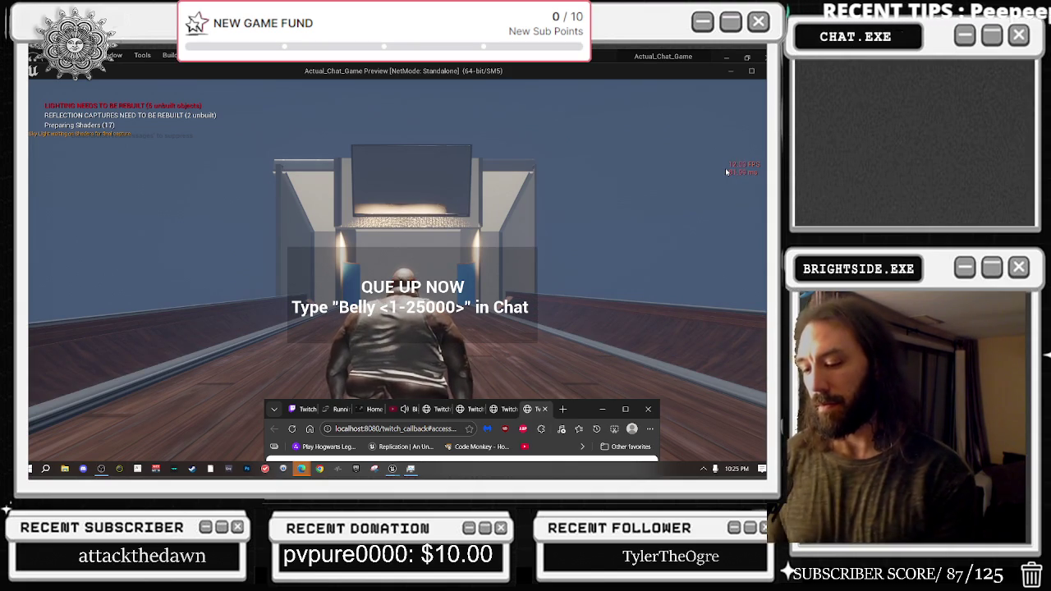
Let the bowl roll to a STRIKE in the game preview, then end the Play In Editor session
left_click(726, 172)
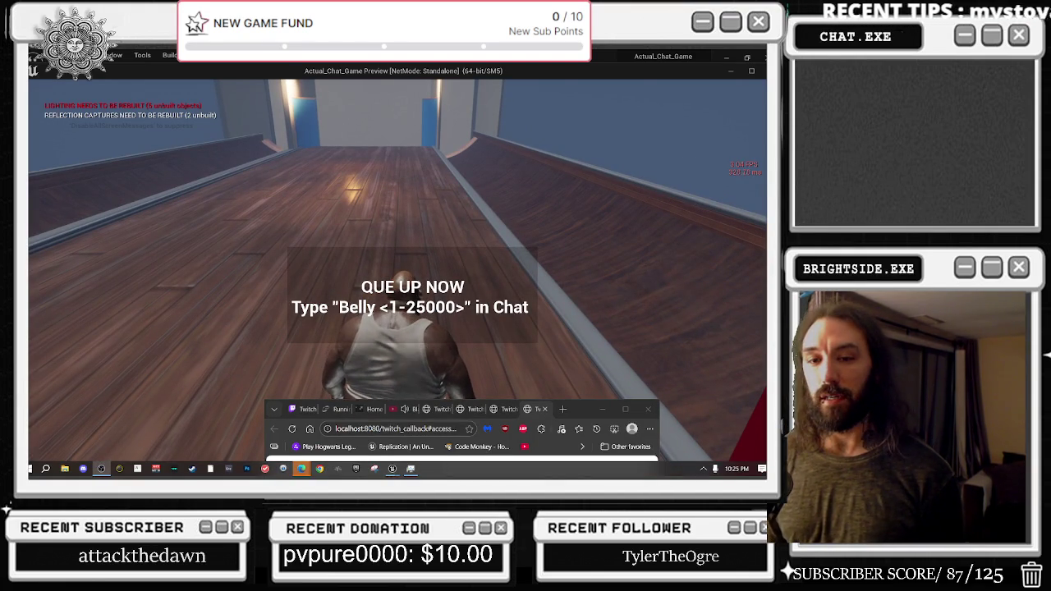
left_click(53, 181)
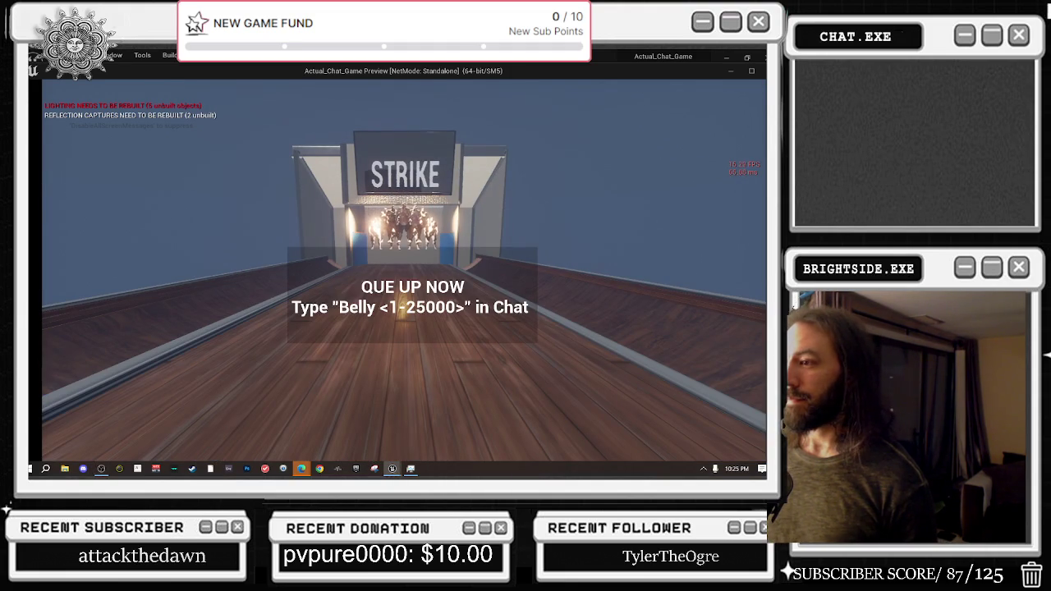
key("alt+Tab")
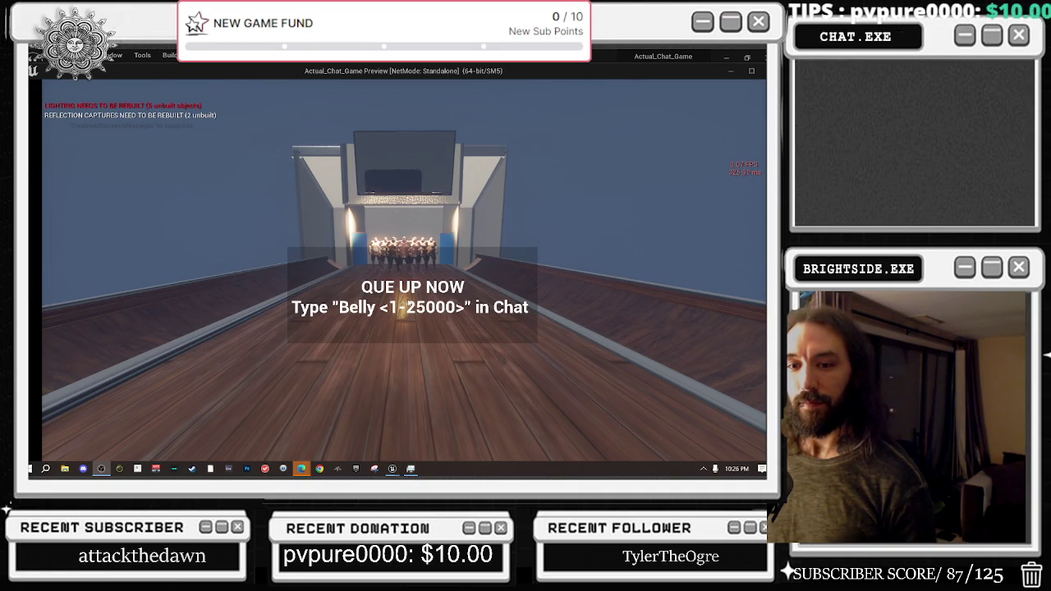
left_click(637, 281)
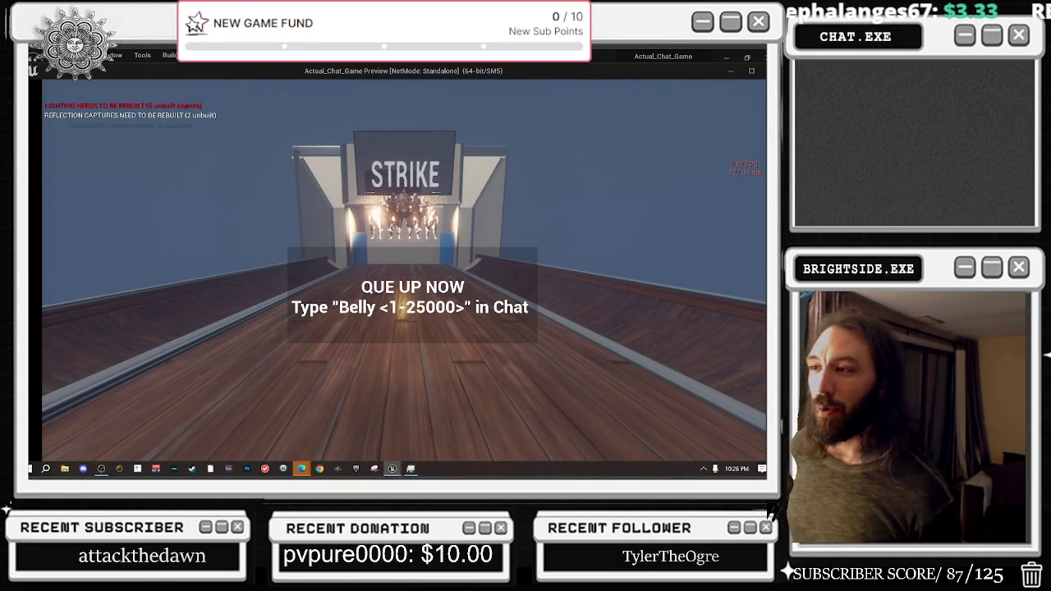
key("Escape")
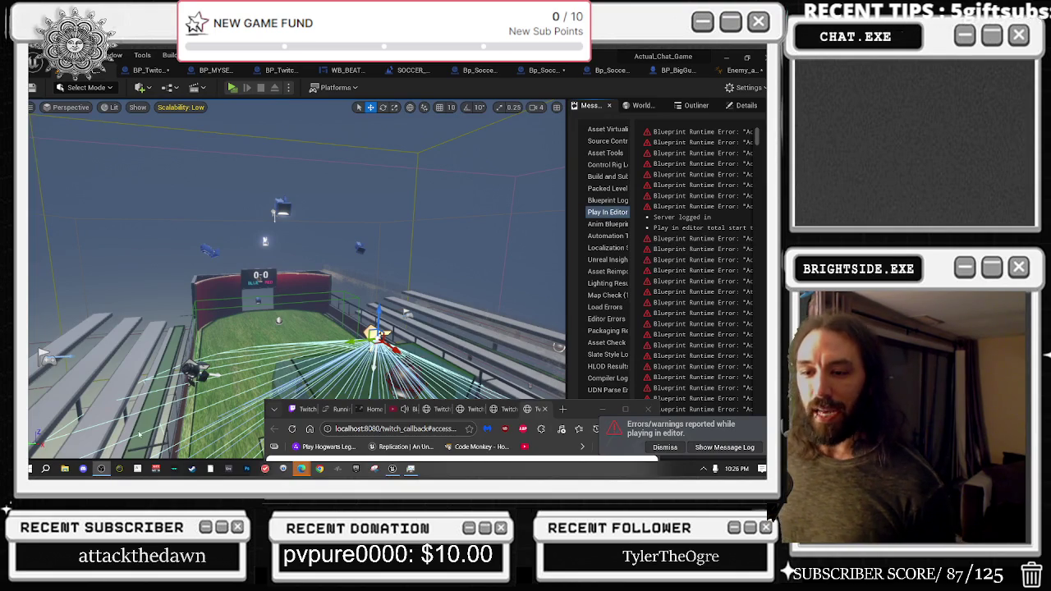
In the Content Drawer, show All assets filtered to Levels and dismiss the play-errors notice
left_click(386, 347)
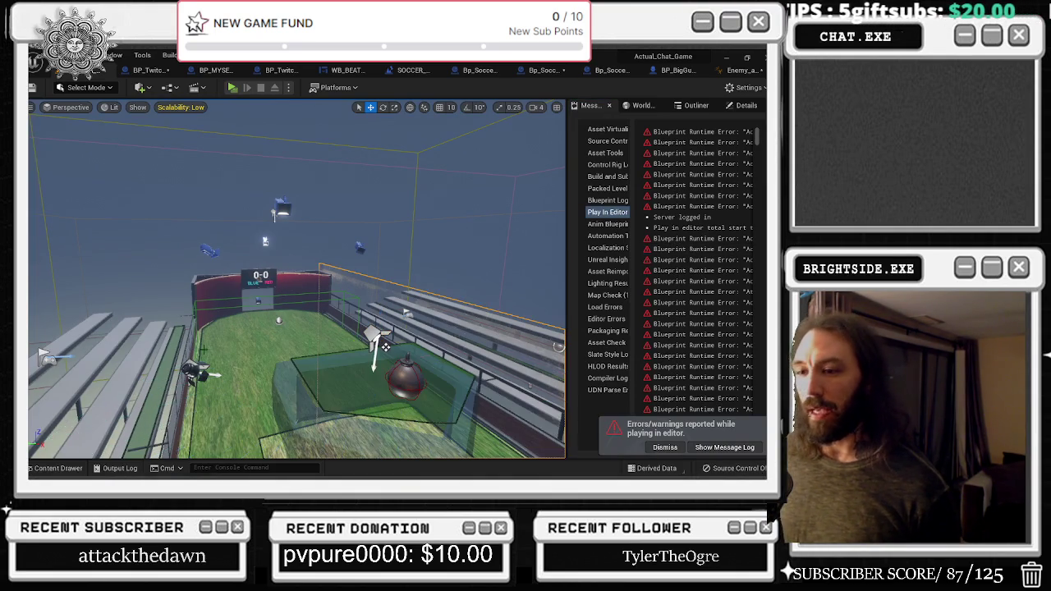
left_click(82, 465)
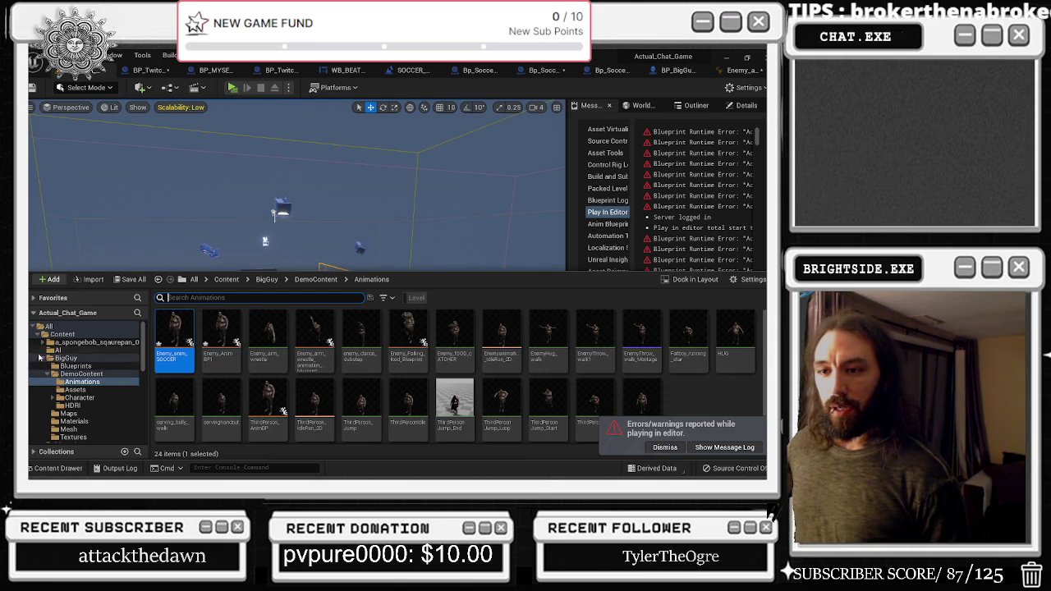
left_click(43, 326)
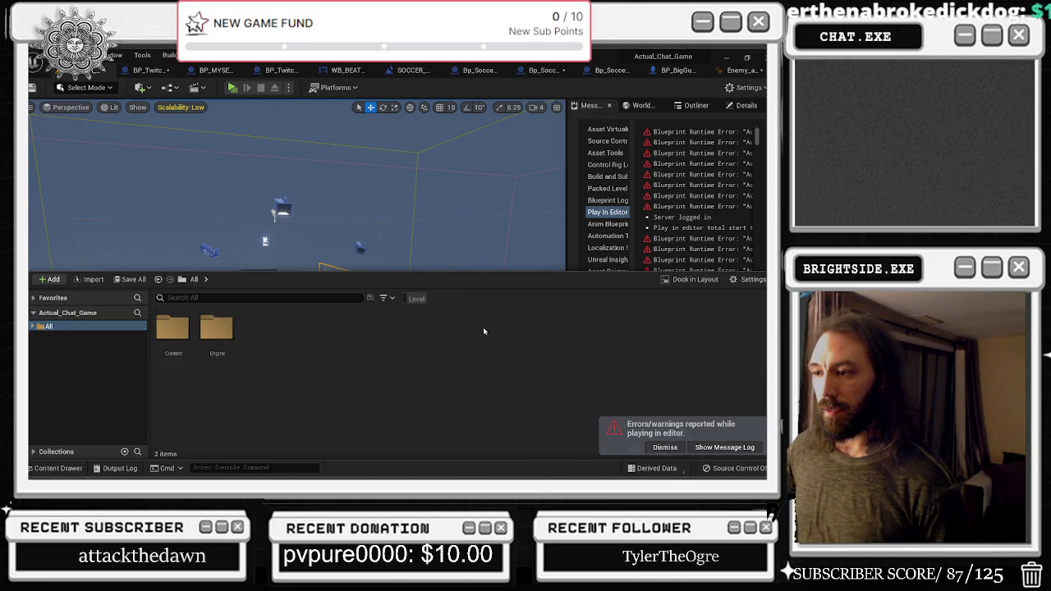
left_click(417, 298)
left_click(665, 447)
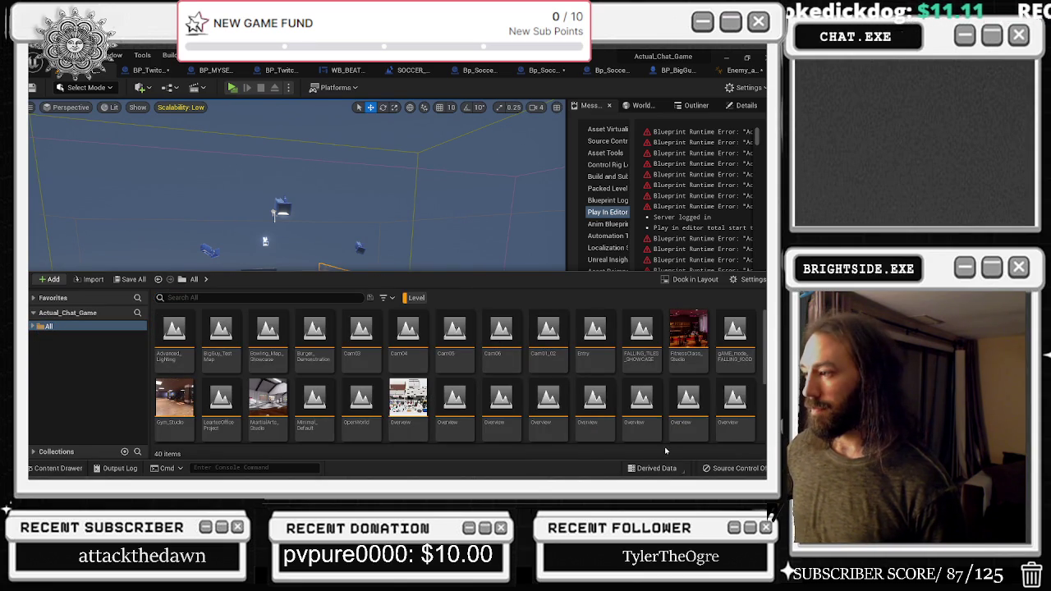
left_click(642, 406)
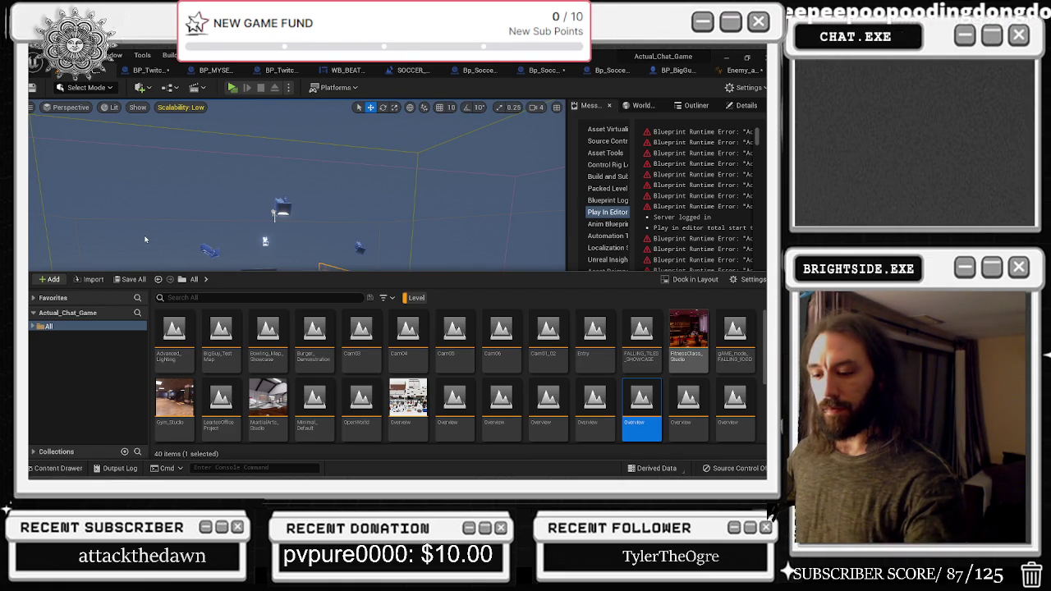
Browse the level list and double-click Bowling_Map_Showcase to open it
scroll(496, 362, "down", 2)
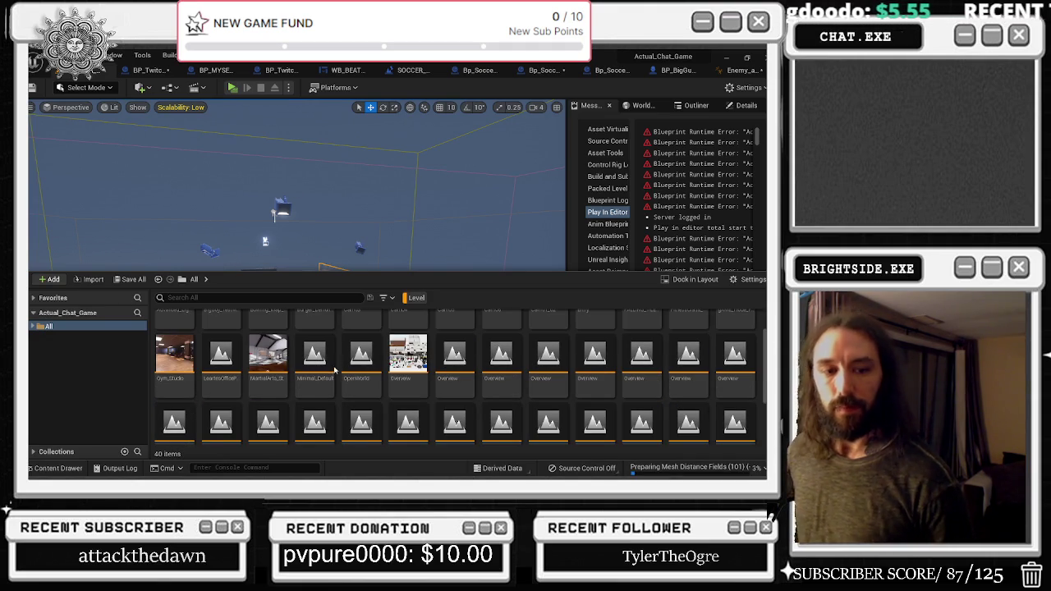
key("ctrl+space")
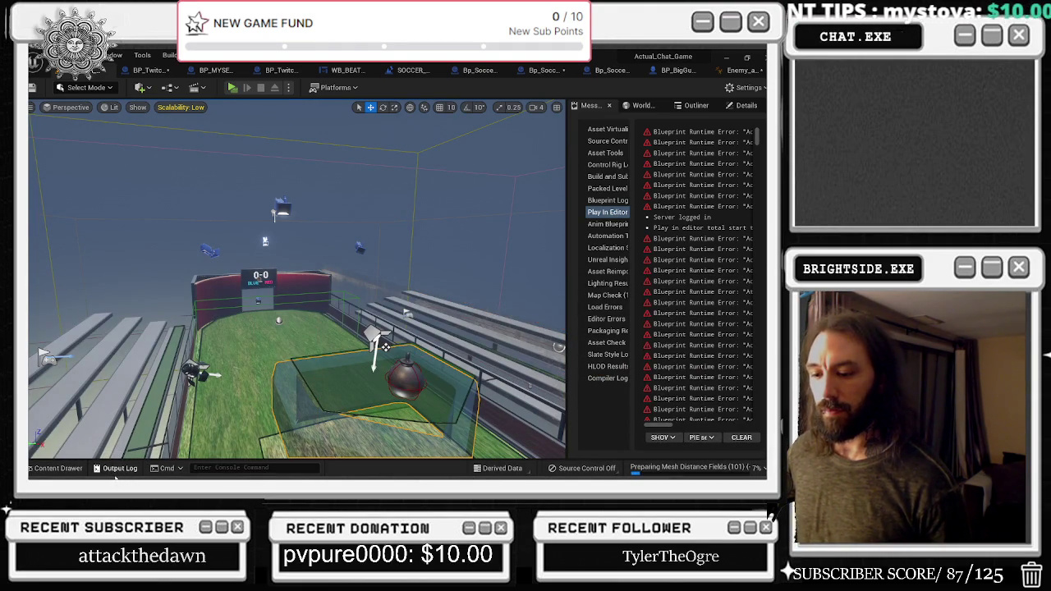
left_click(51, 469)
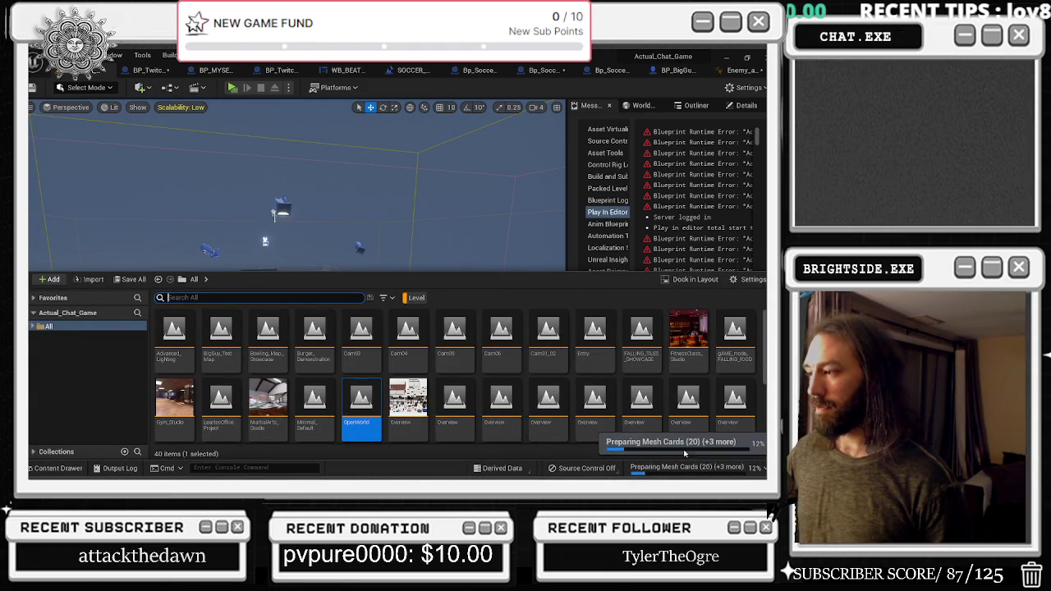
left_click(725, 352)
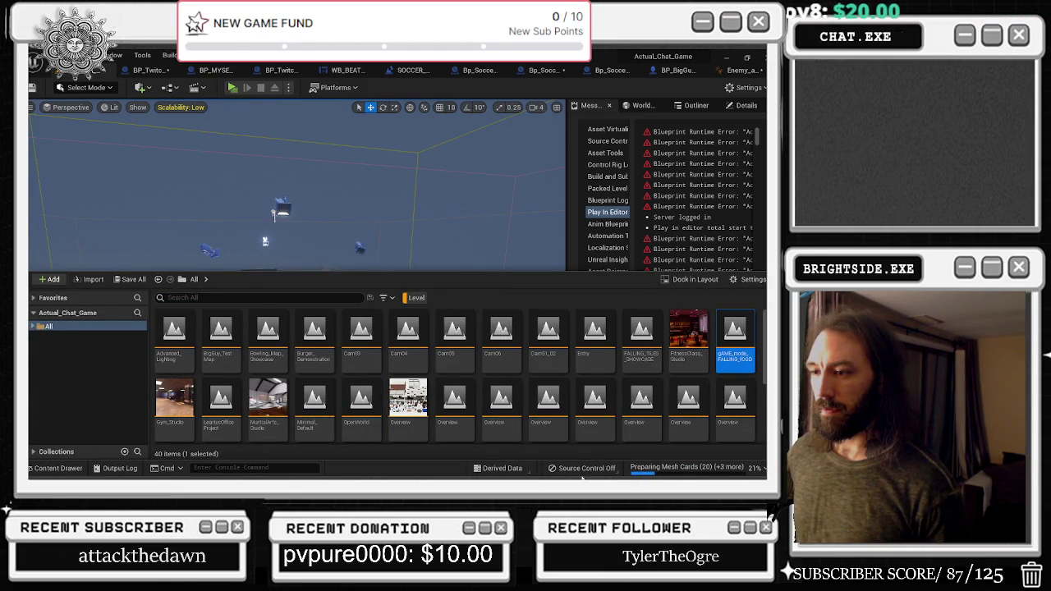
double_click(370, 348)
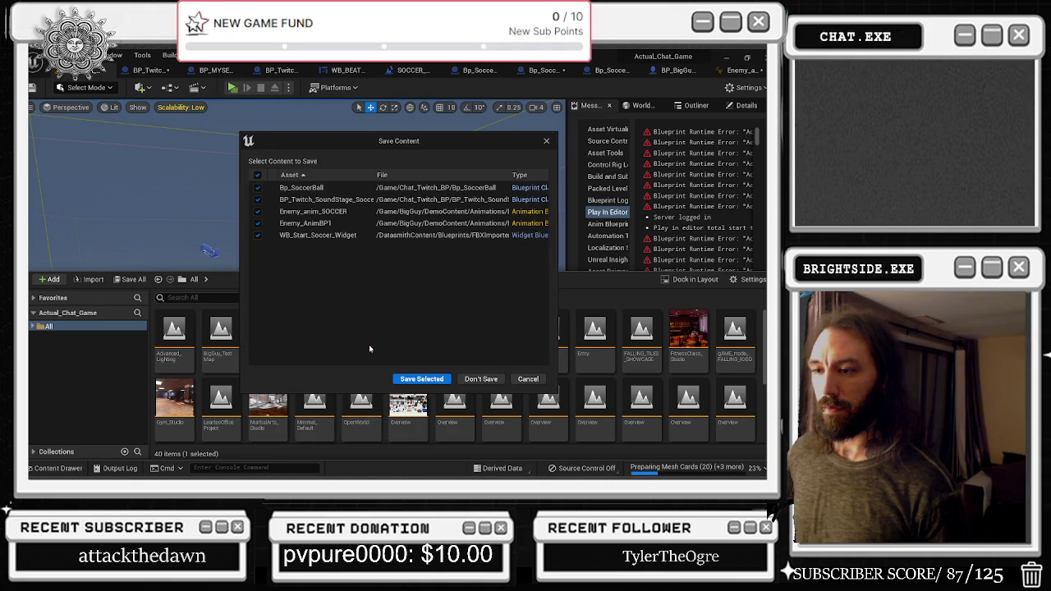
Save Selected on the five modified assets so Bowling_Map_Showcase loads
left_click(427, 382)
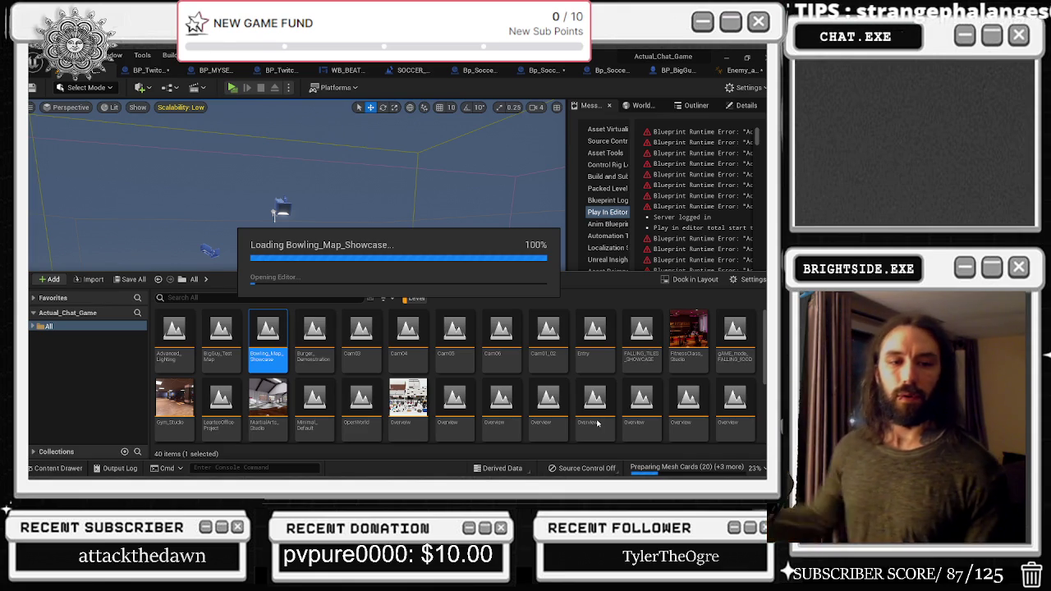
key("super+x")
key("t")
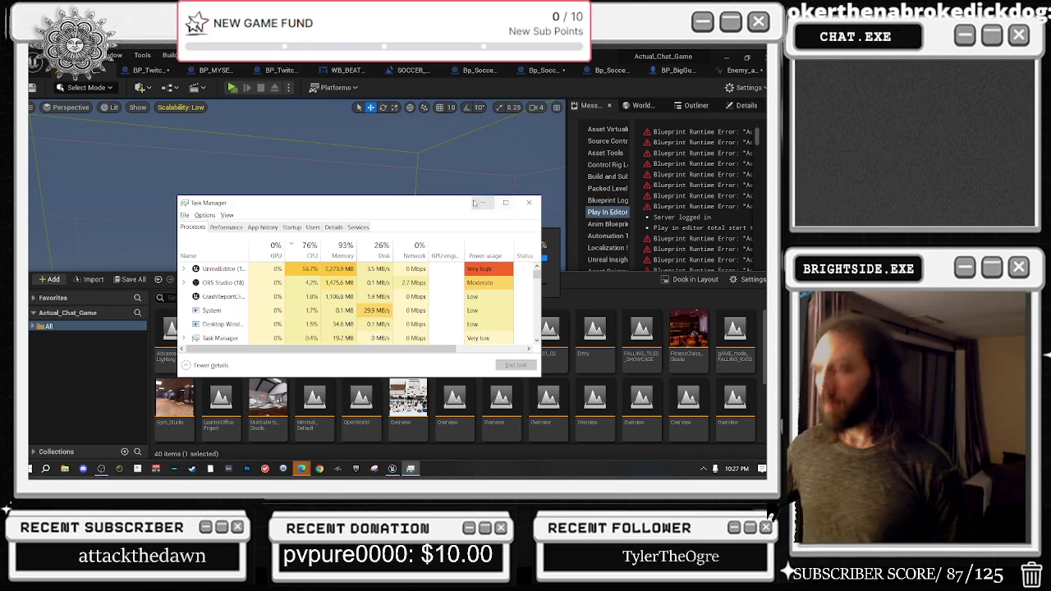
left_click(480, 203)
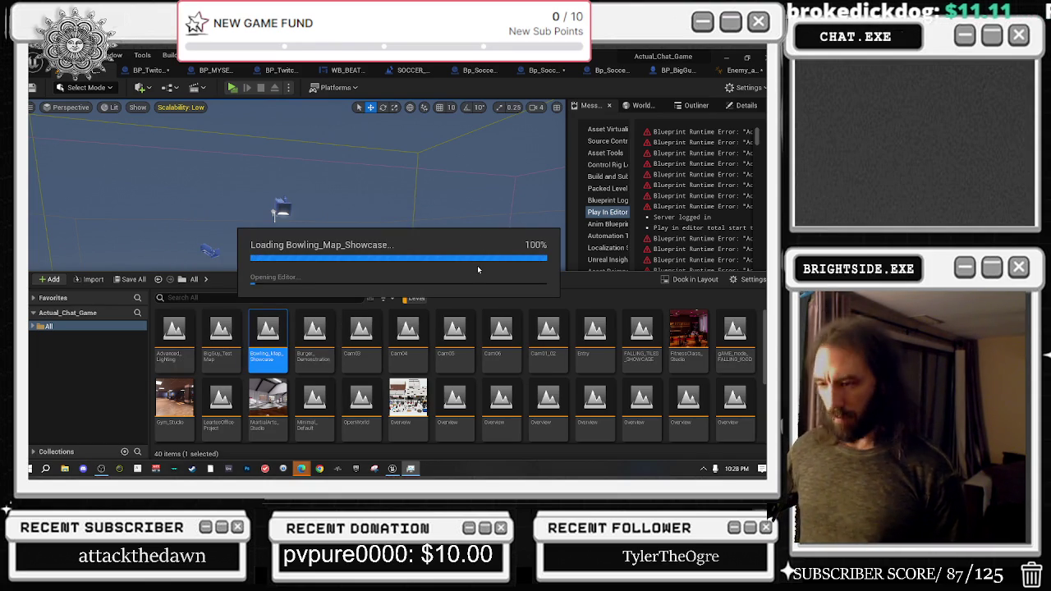
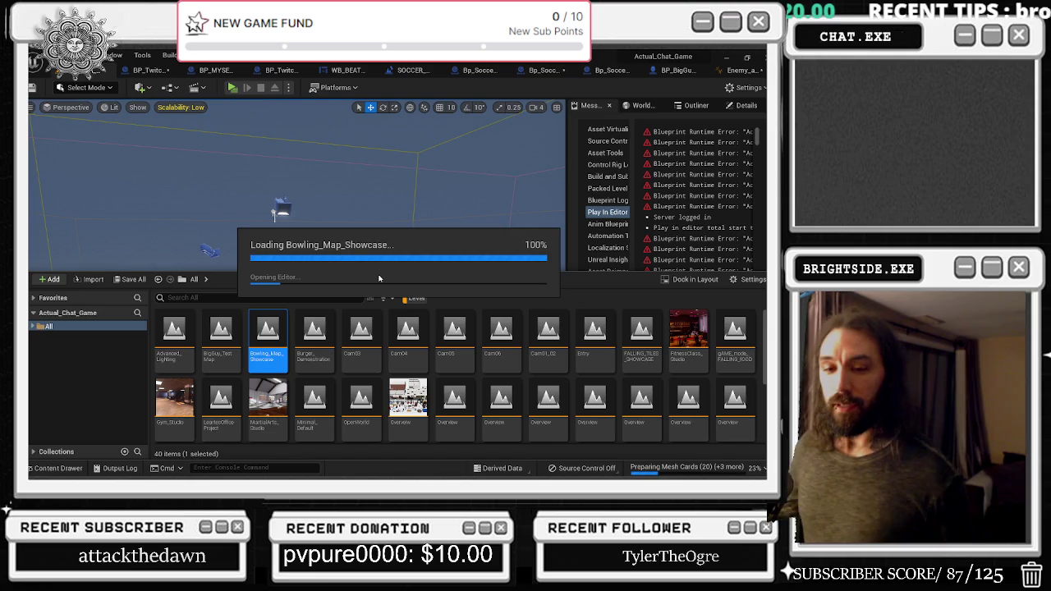
Switch from the editor to the browser showing the Black Sabbath video and move it up
key("alt+Tab")
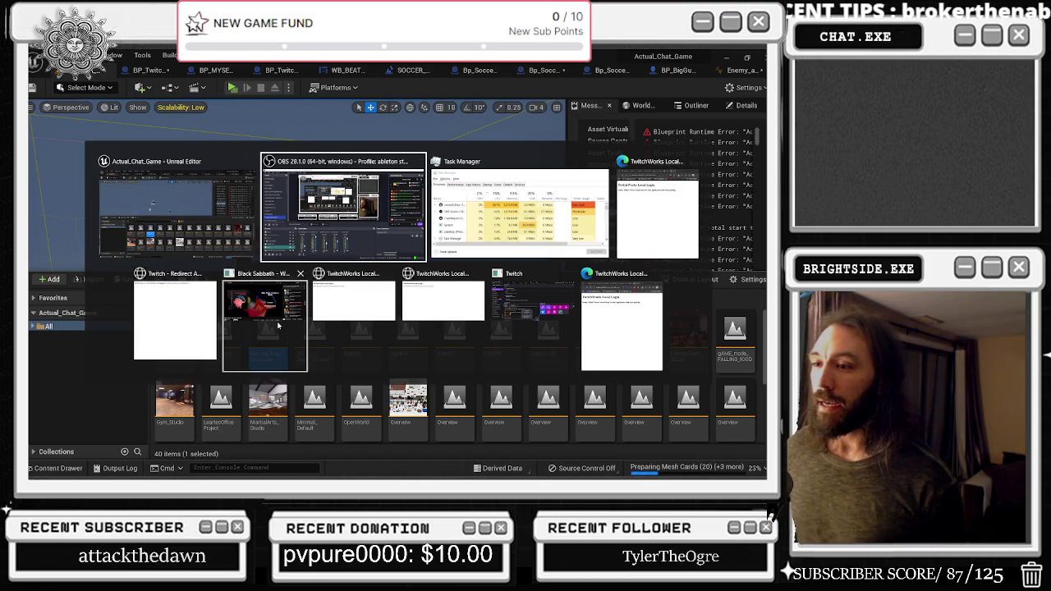
left_click(263, 304)
left_click_drag(583, 409, 613, 199)
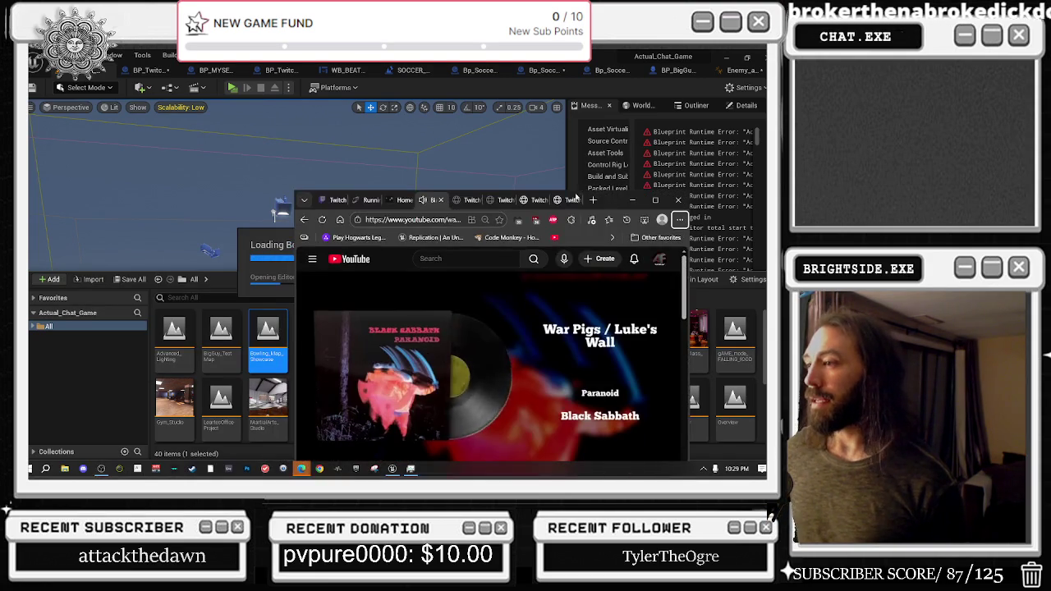
Close the leftover TwitchWorks login tabs and maximize the browser window
left_click(572, 202)
left_click(575, 199)
left_click(575, 200)
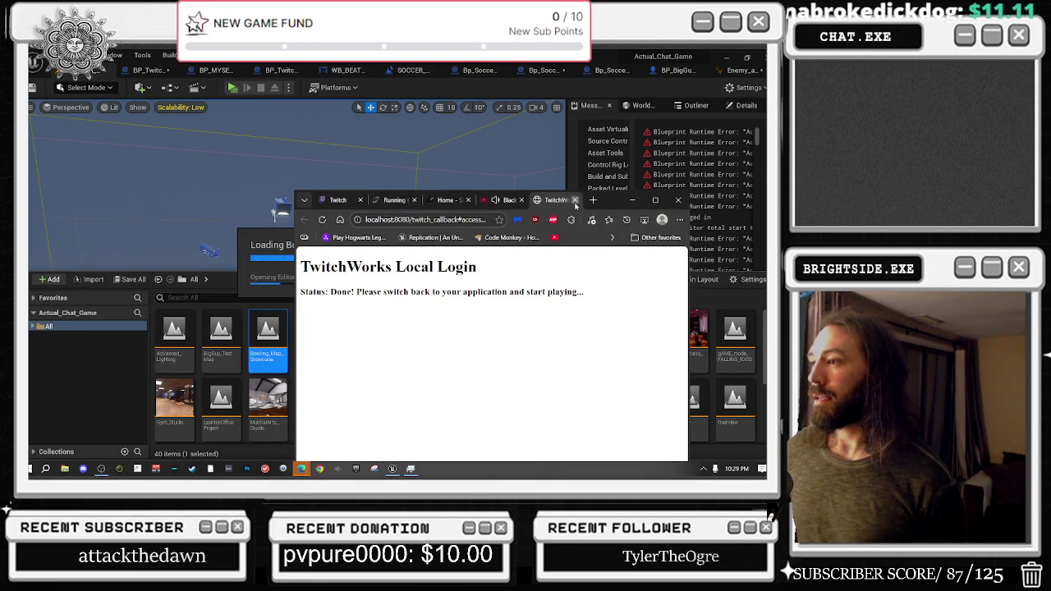
left_click(575, 200)
left_click(655, 200)
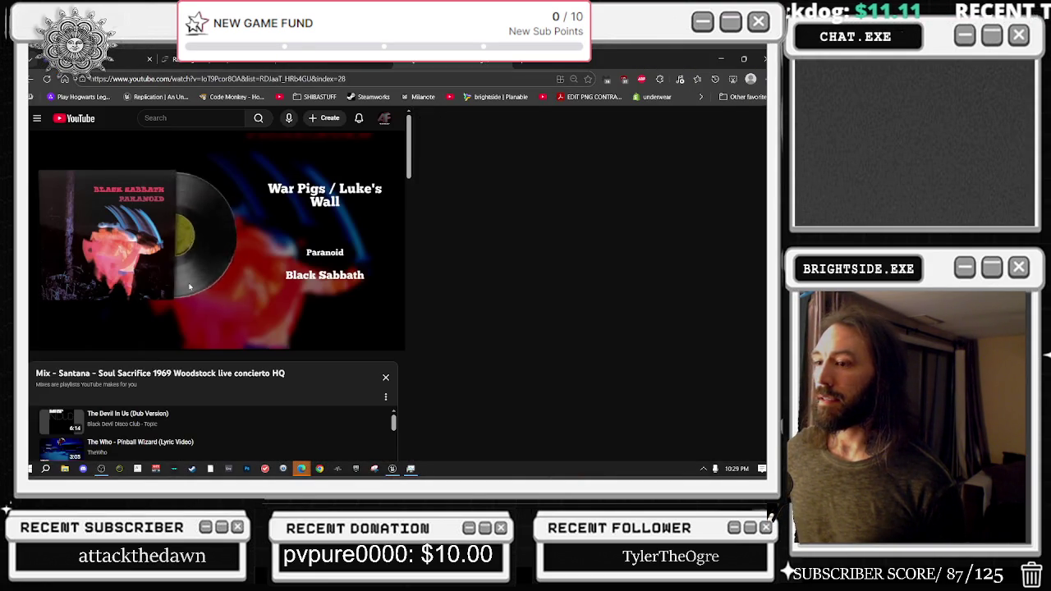
Scroll through the War Pigs playlist panel, then go back to the YouTube home page via the logo
mouse_move(143, 152)
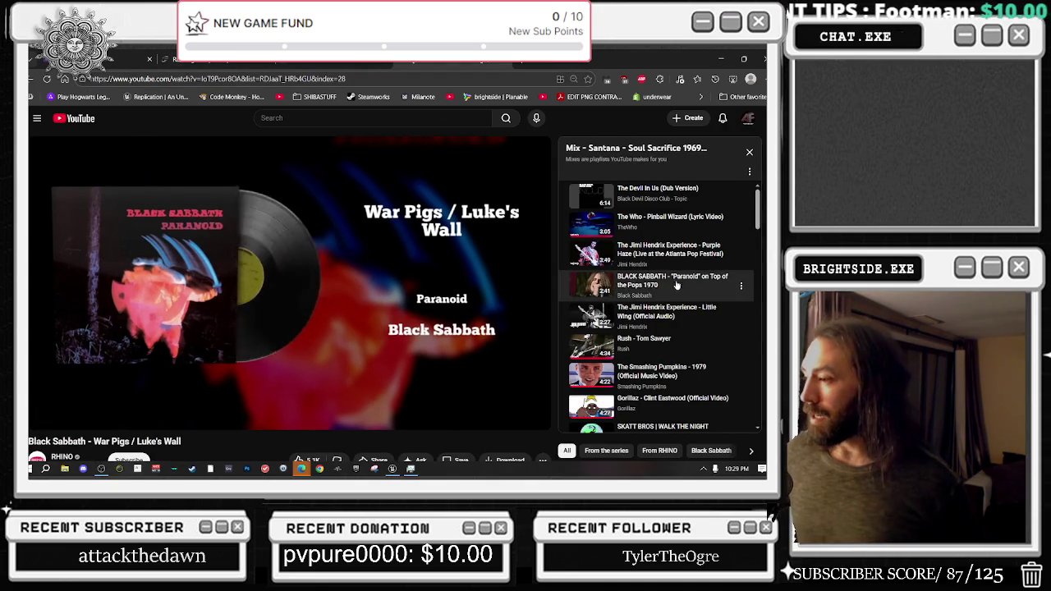
scroll(630, 299, "down", 2)
scroll(450, 383, "down", 1)
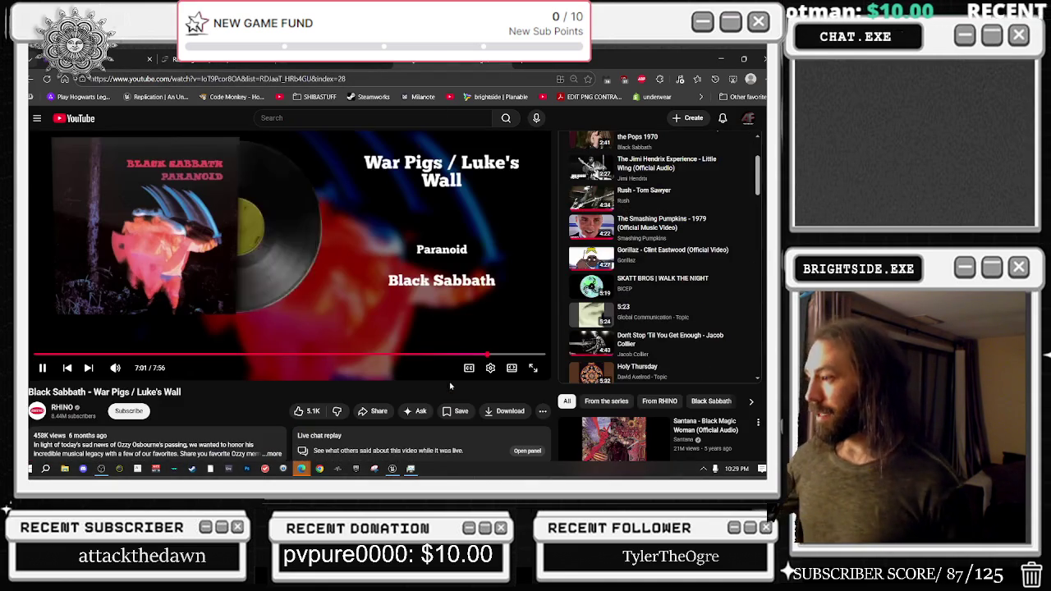
scroll(641, 316, "down", 2)
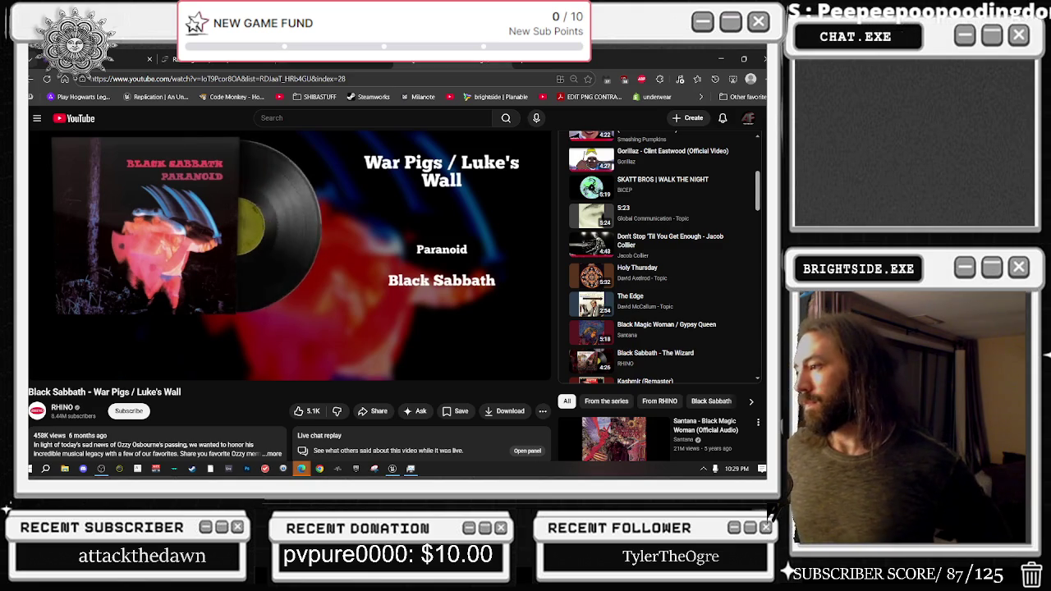
scroll(714, 336, "down", 3)
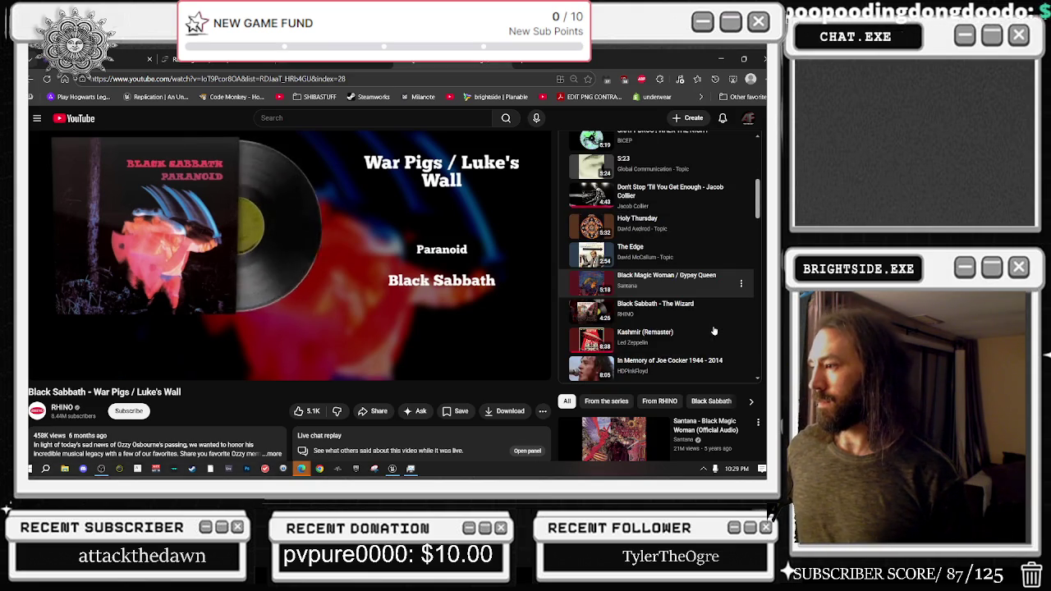
scroll(713, 331, "down", 1)
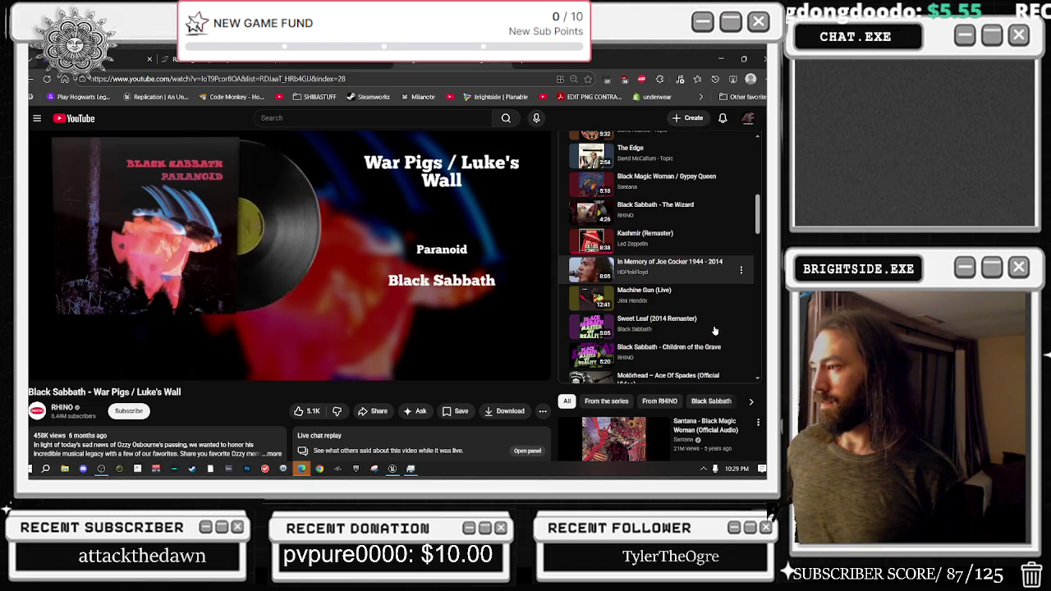
scroll(715, 331, "down", 3)
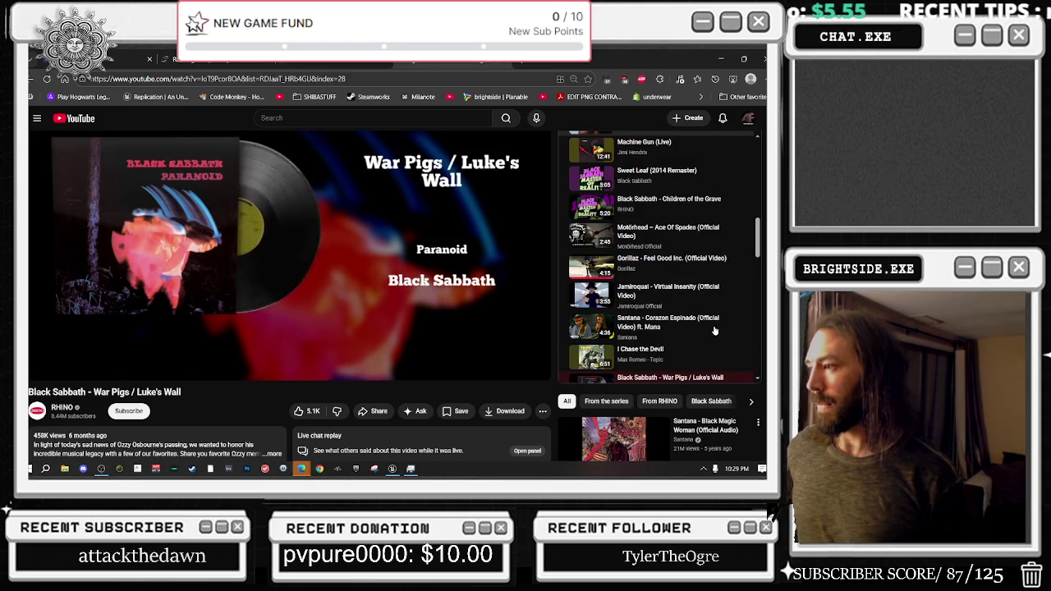
mouse_move(277, 142)
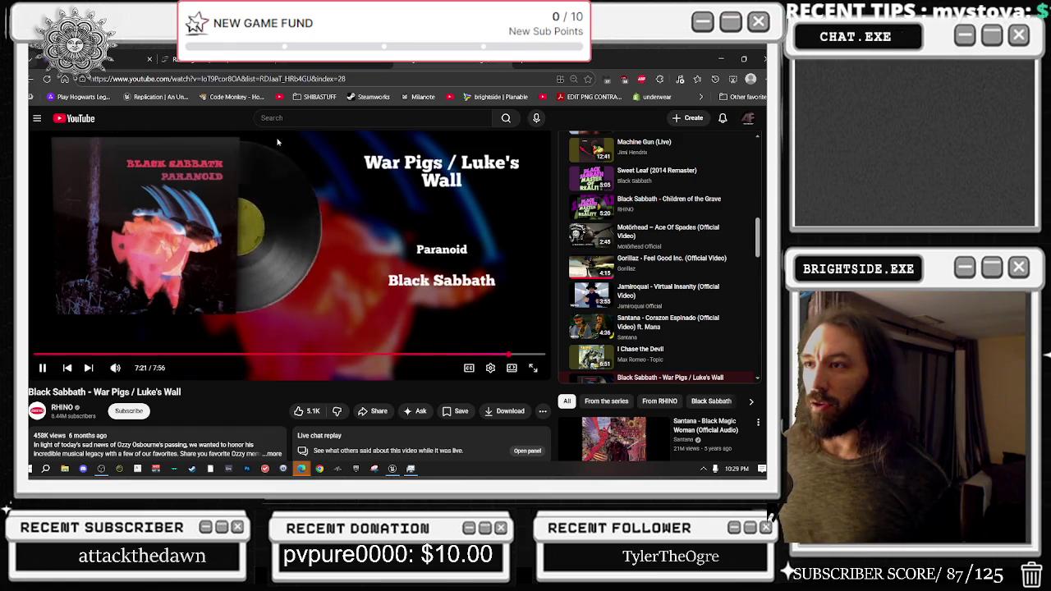
left_click(82, 119)
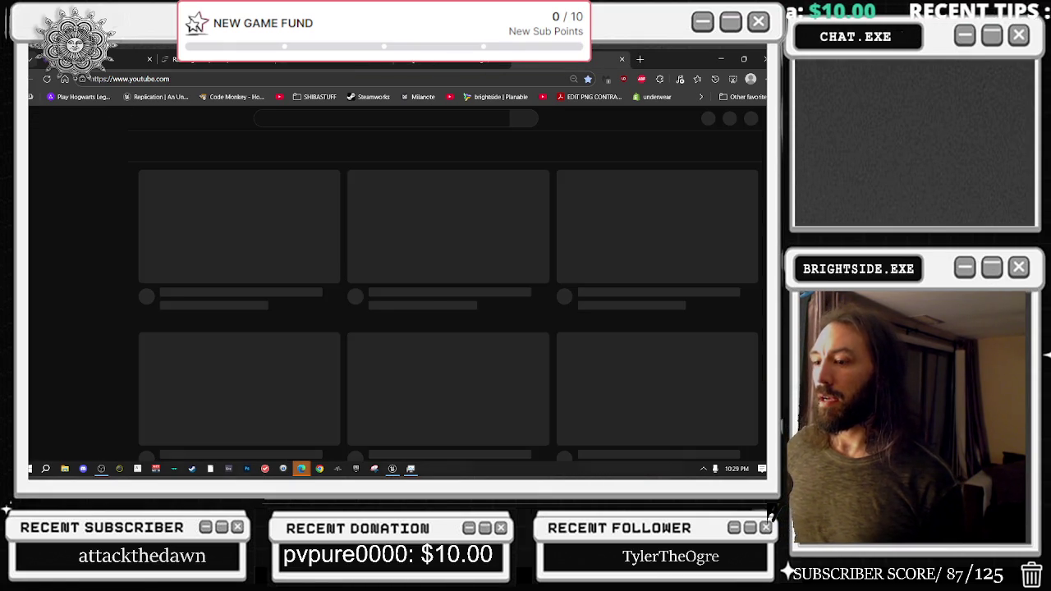
Search YouTube for 'papa washt there' and open the first result
type("pa")
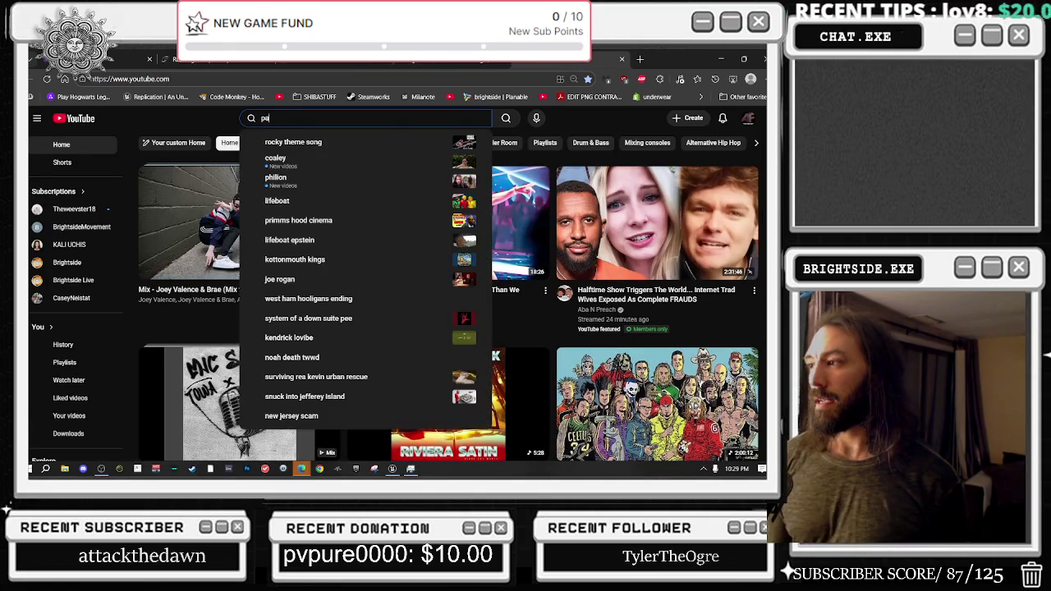
type("pa wash")
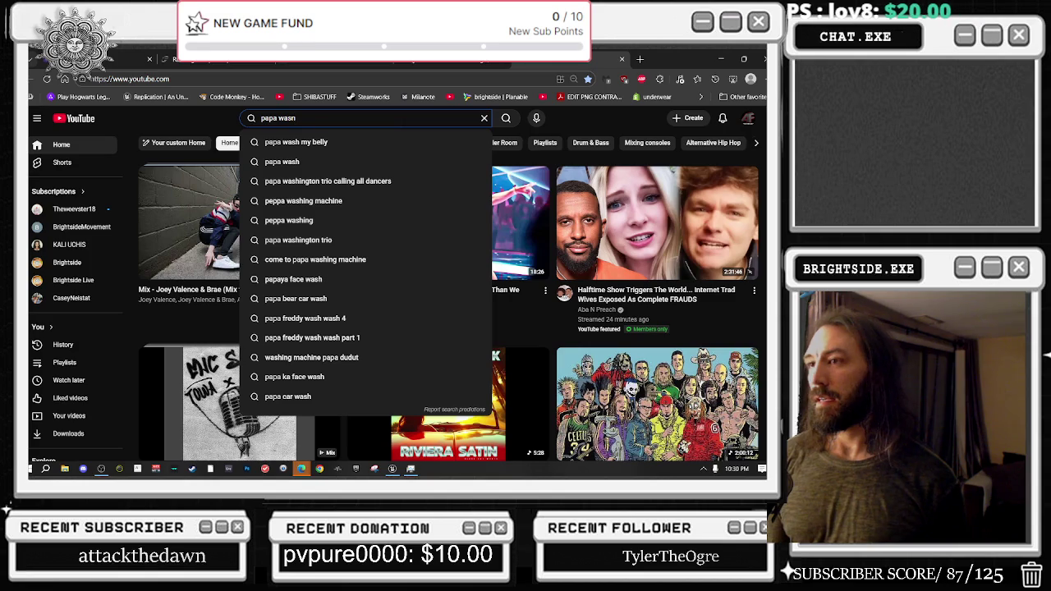
type("t there")
key("Return")
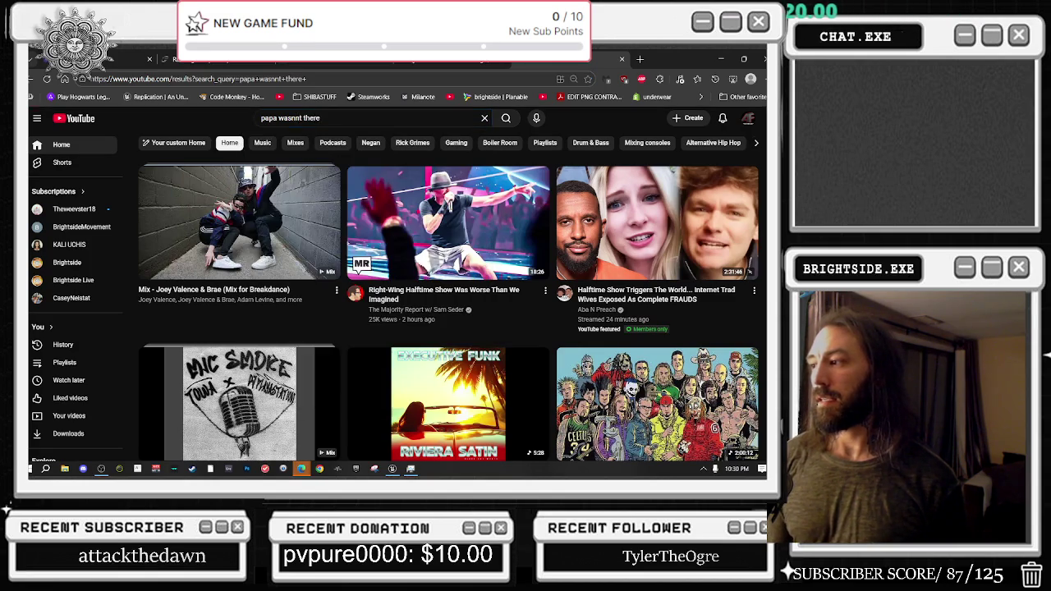
left_click(380, 246)
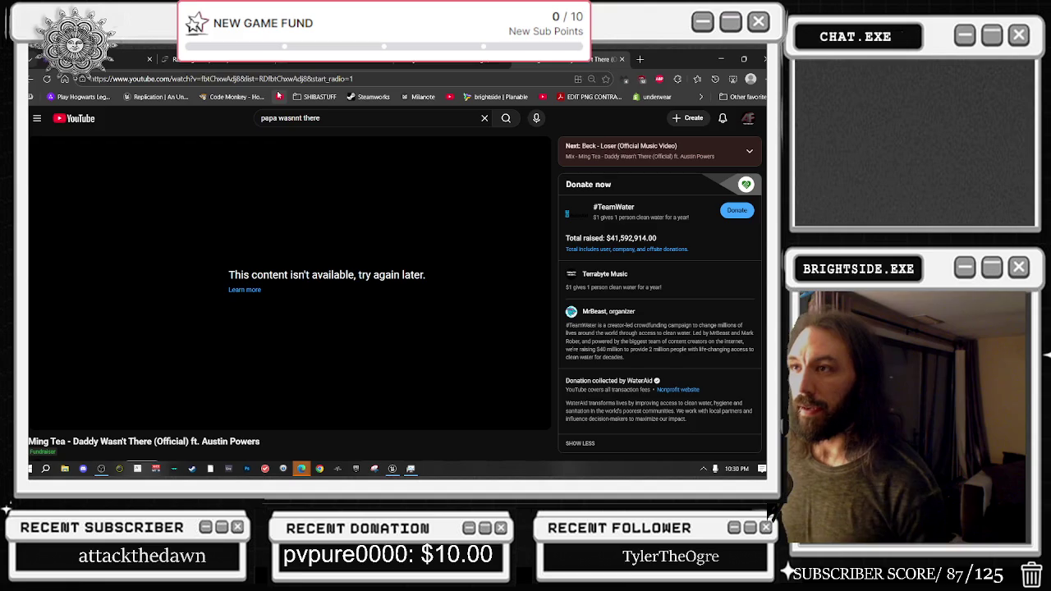
Reload the unavailable video page, then minimize the browser back to the editor
left_click(47, 79)
left_click(303, 82)
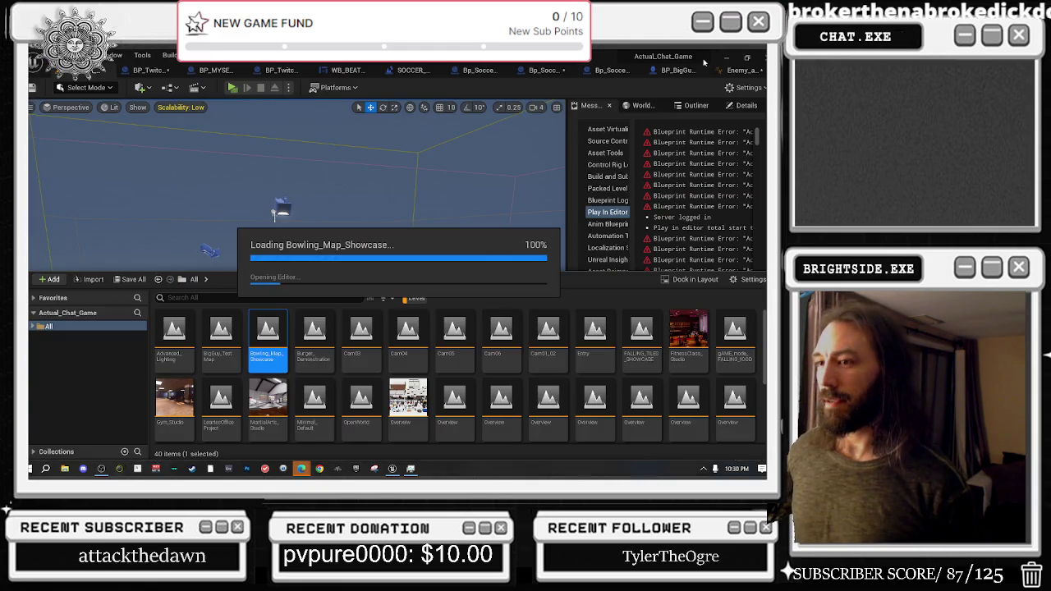
left_click(721, 59)
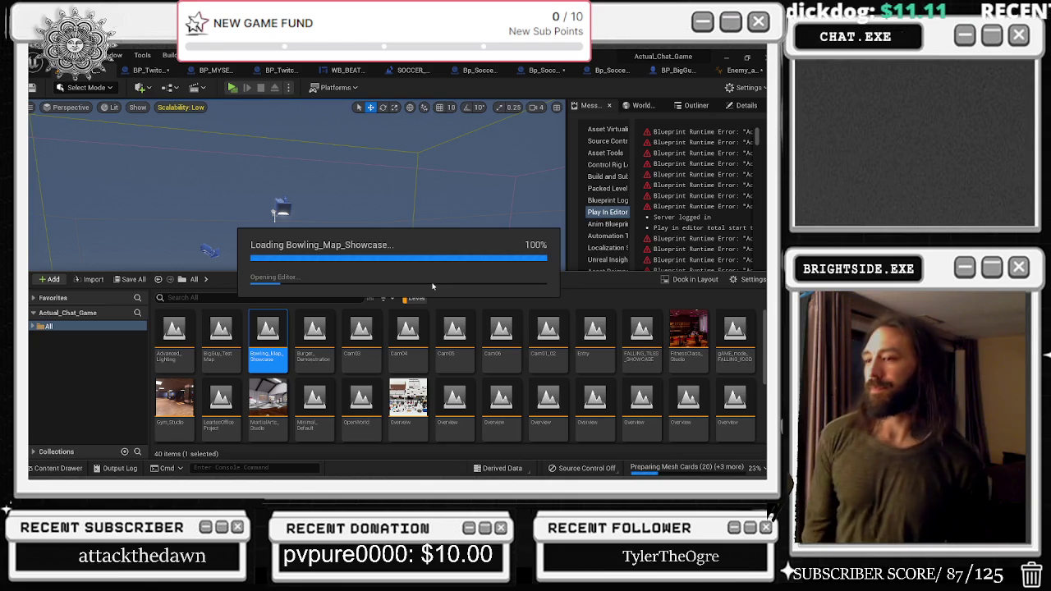
Alt+Tab to the Chrome window and select the tab playing Daddy Wasn't There
key("alt+Tab")
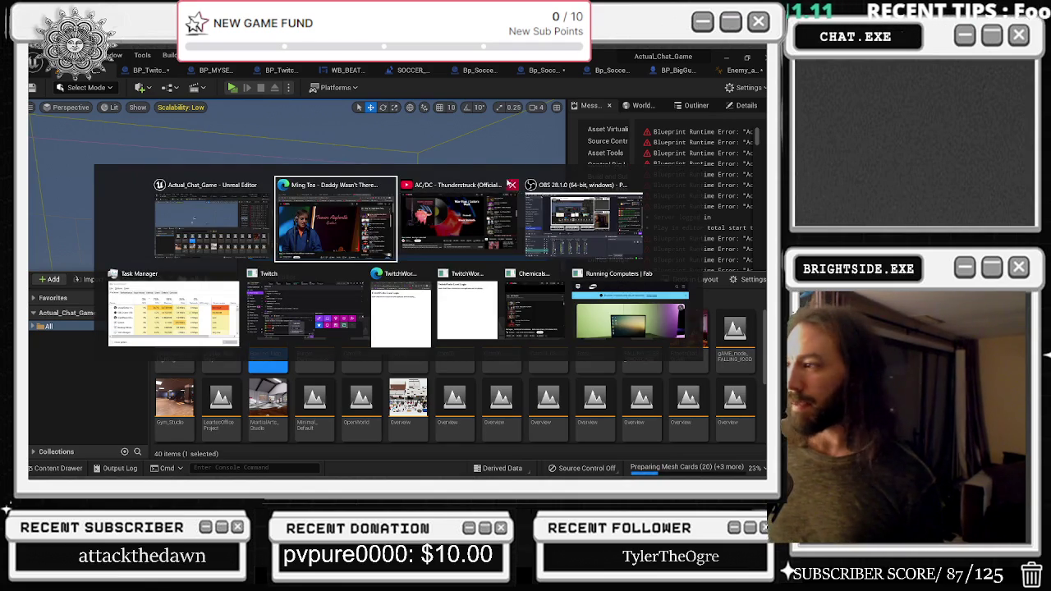
key("alt+Tab")
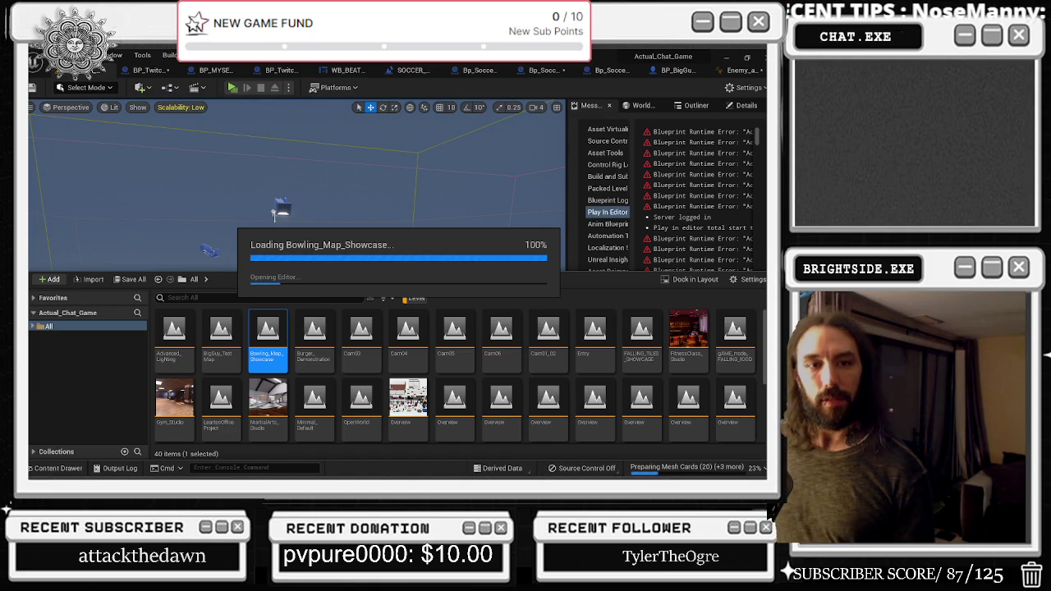
key("alt+Tab")
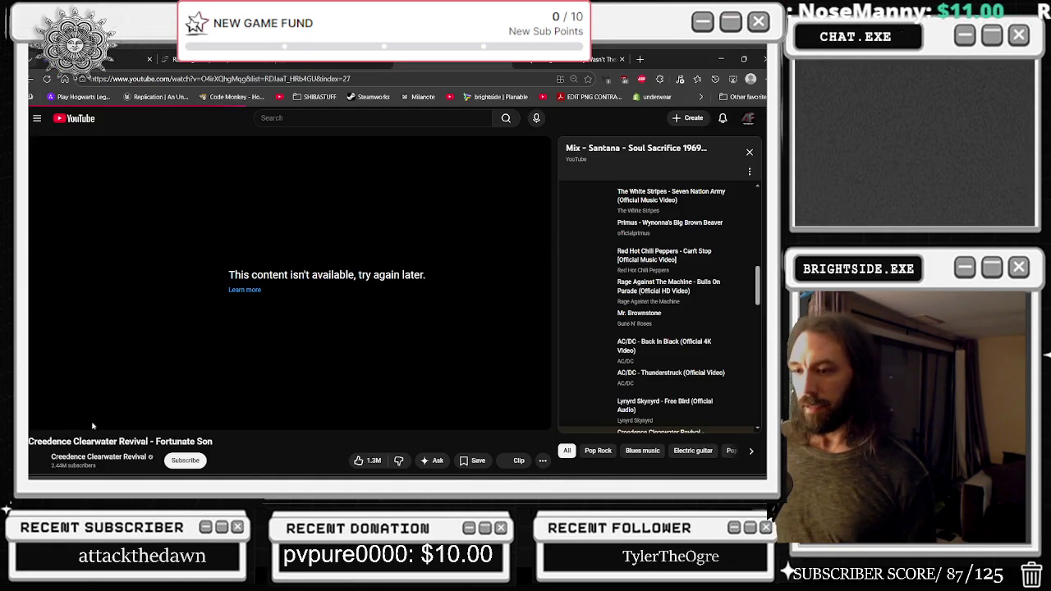
left_click(507, 63)
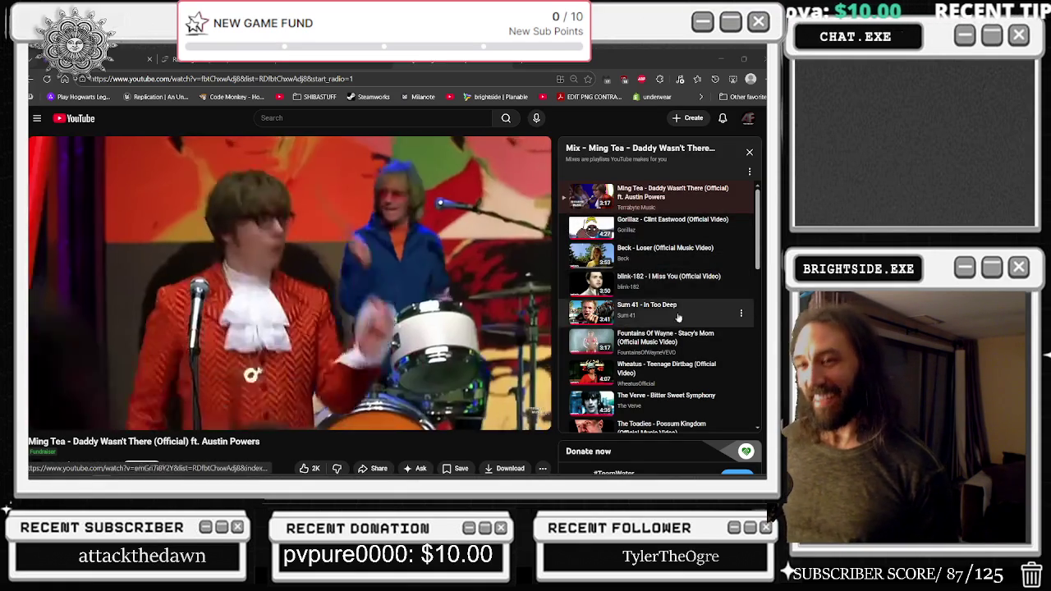
Let the Ming Tea video play, then minimize Chrome and swing the viewport over the bowling room
mouse_move(434, 299)
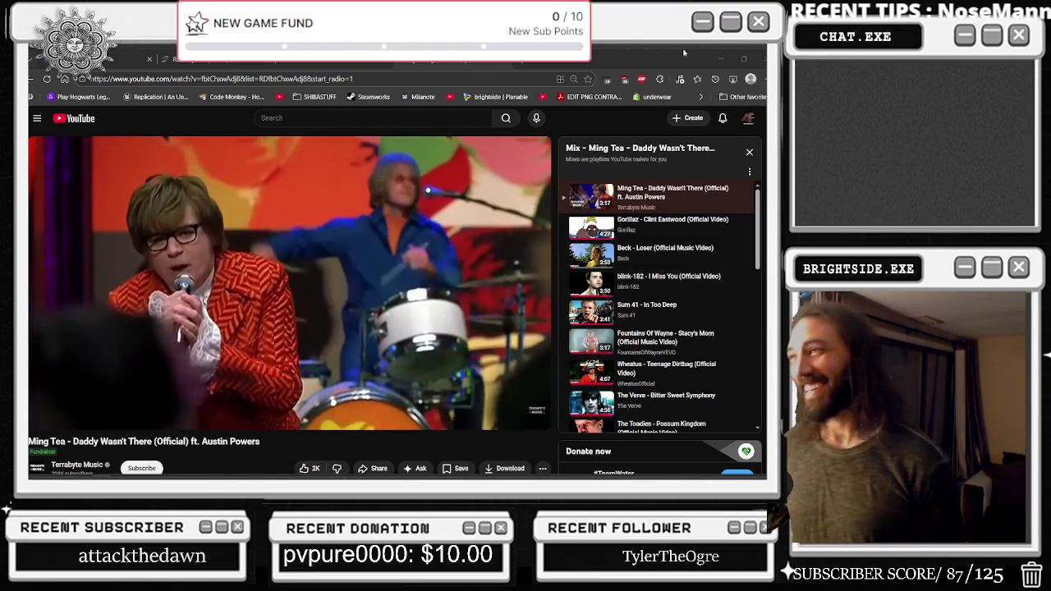
left_click(721, 59)
mouse_move(297, 283)
left_mouse_down()
mouse_move(271, 247)
mouse_move(304, 271)
mouse_move(295, 280)
mouse_move(288, 263)
left_mouse_up()
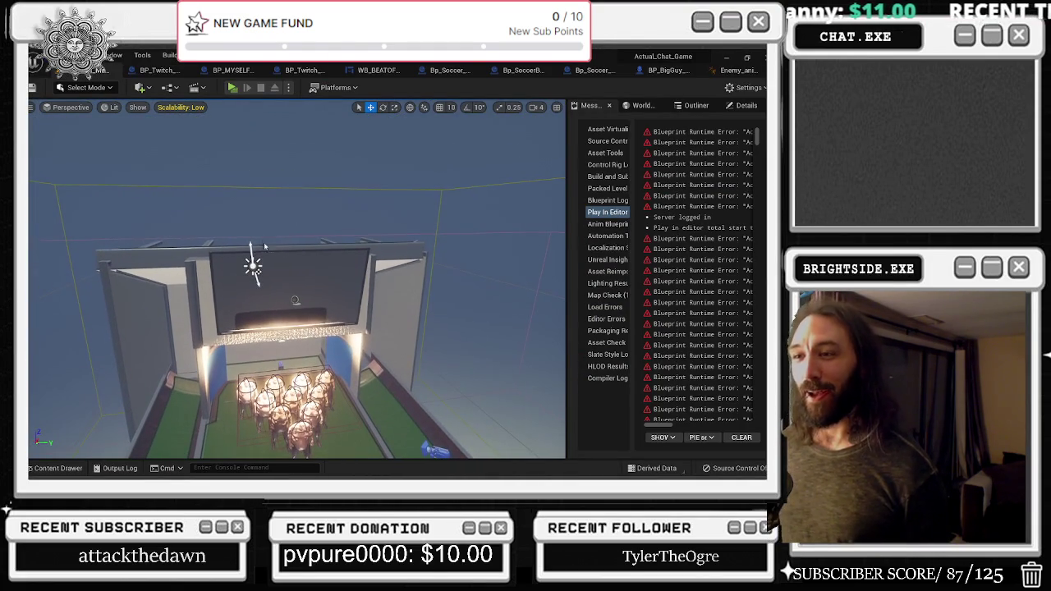
Frame the bowling-pin group and open BP_BigGuy_BOWLING_PINS_TOGETHER with Ctrl+E
key("f")
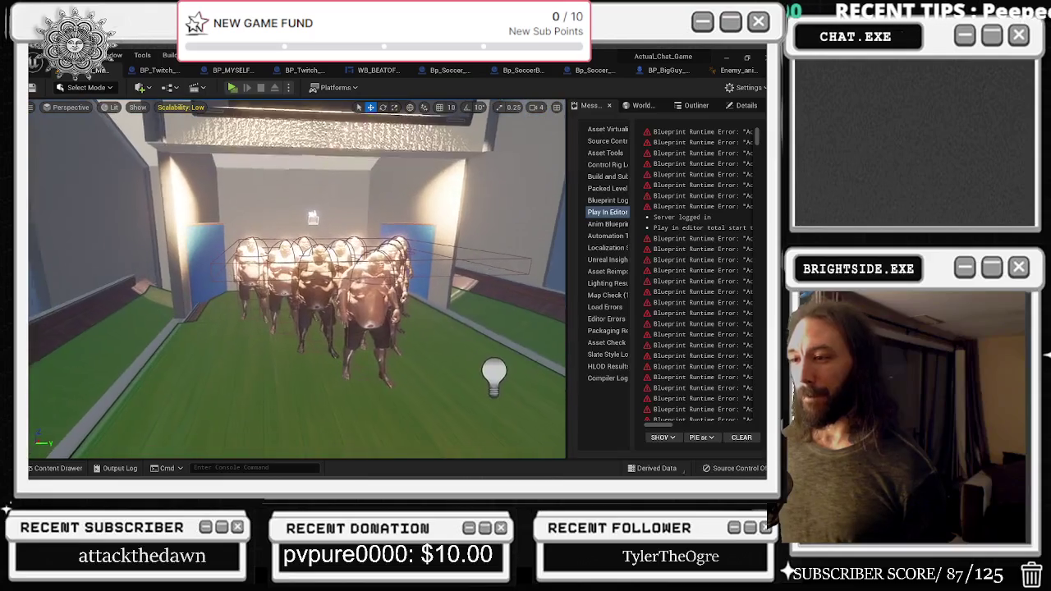
left_click_drag(295, 279, 276, 242)
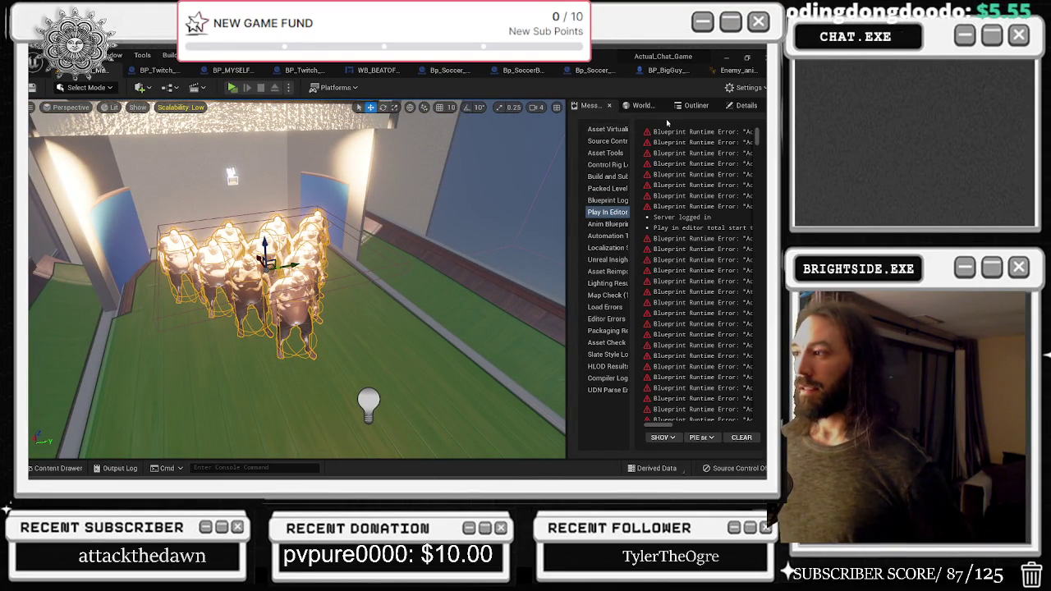
mouse_move(397, 241)
left_mouse_down()
mouse_move(364, 223)
mouse_move(367, 271)
left_mouse_up()
key("f")
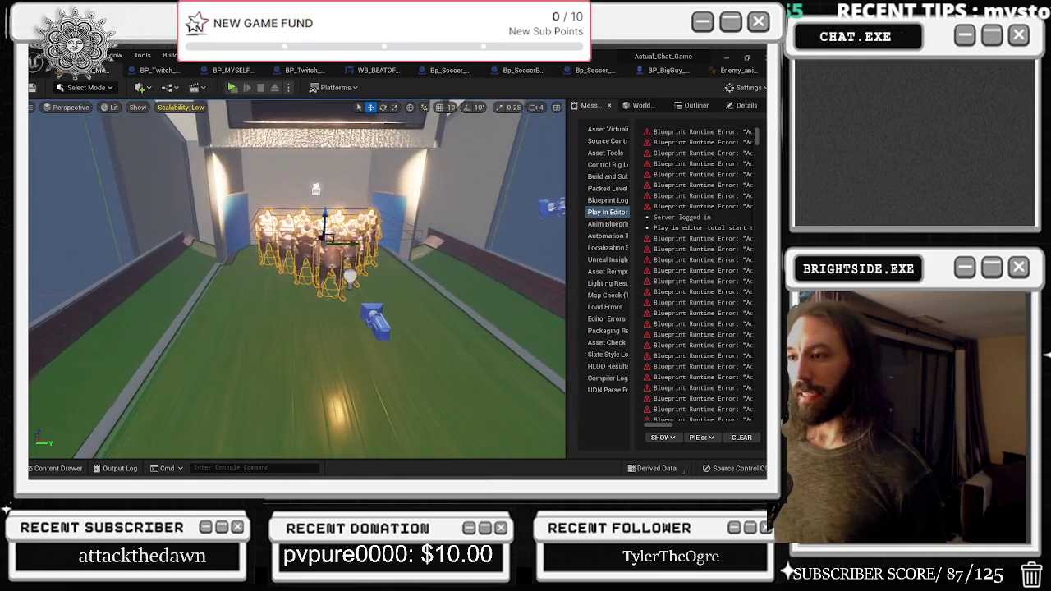
key("ctrl+e")
scroll(273, 230, "down", 3)
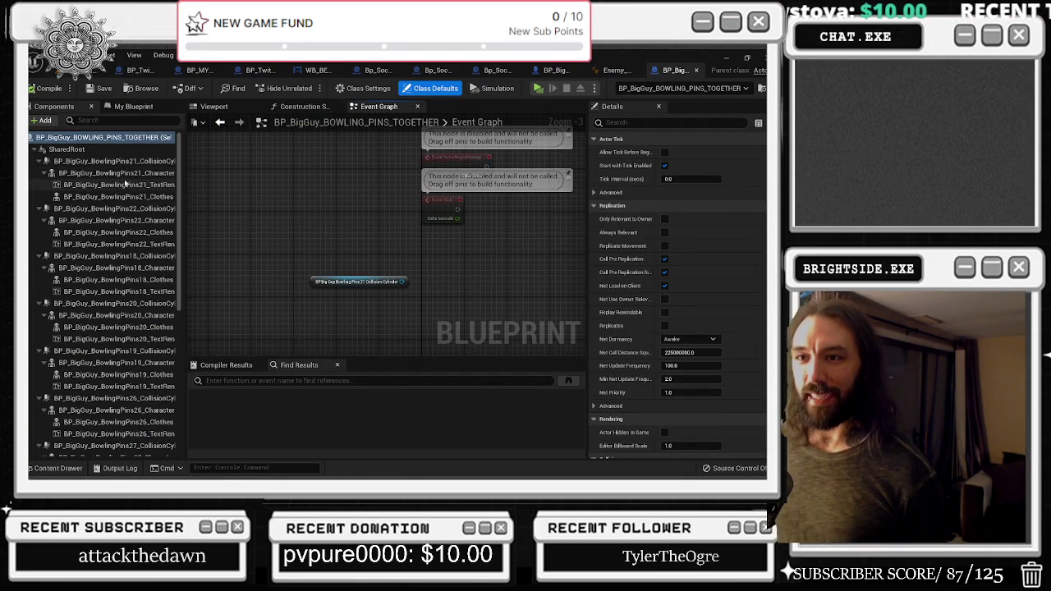
Browse the BowlingPins components, select BowlingPins18_PhysicalAnimation and frame the pins preview
left_click(132, 173)
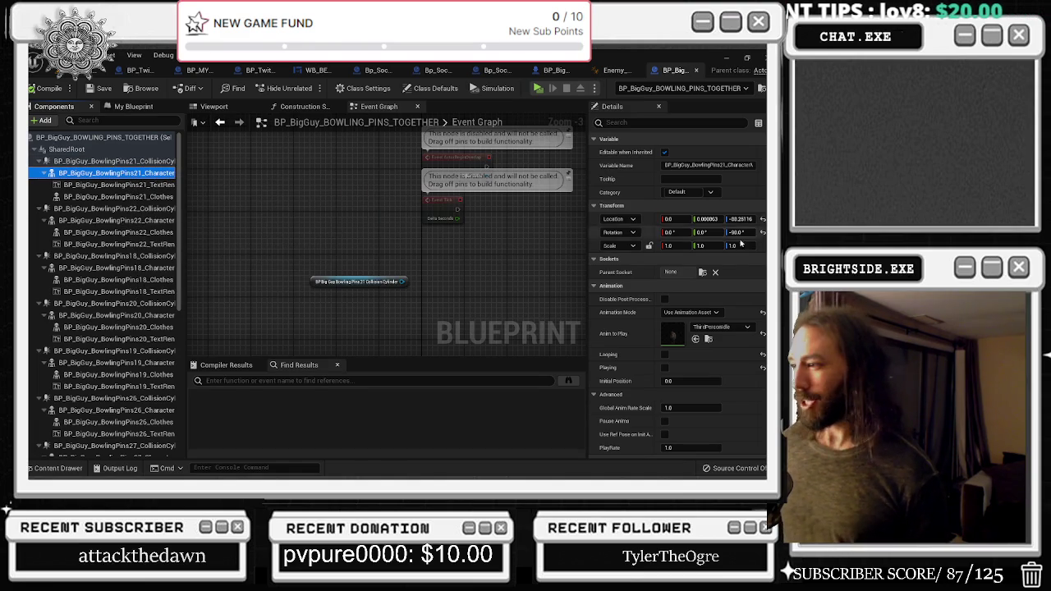
scroll(748, 262, "down", 1)
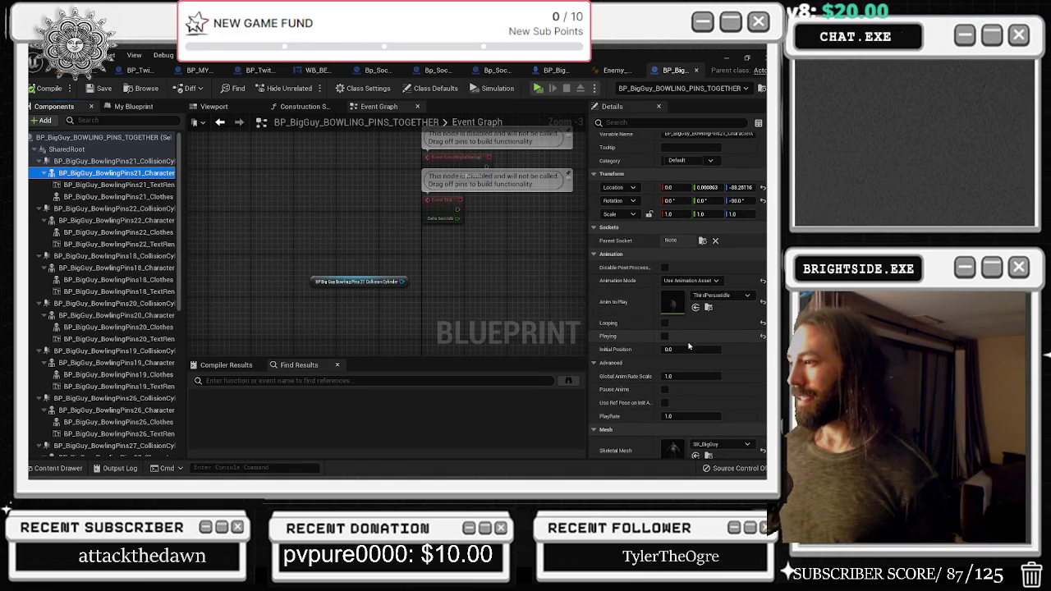
scroll(686, 331, "down", 1)
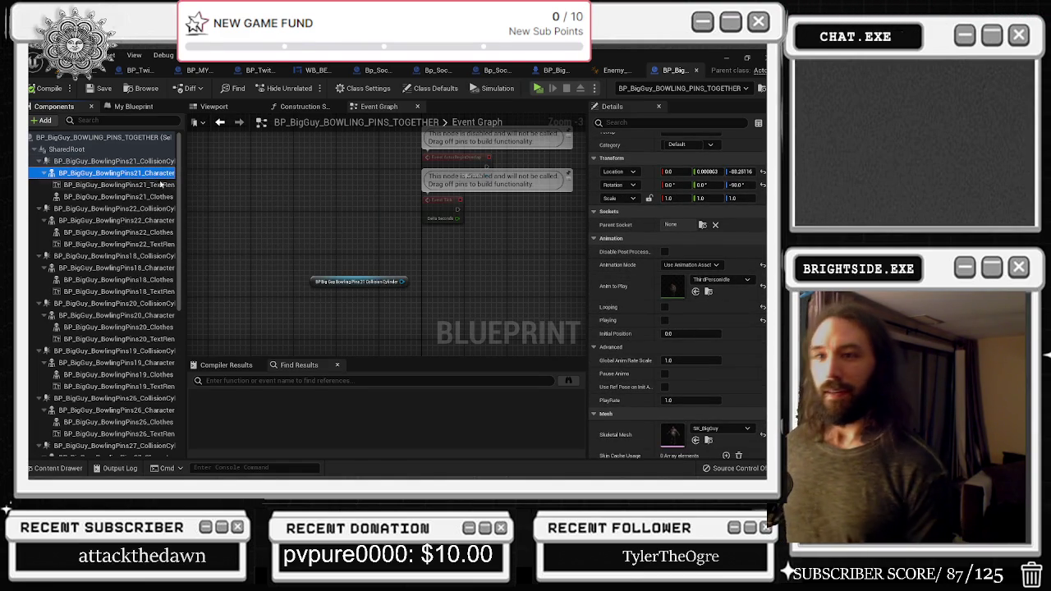
left_click(110, 197)
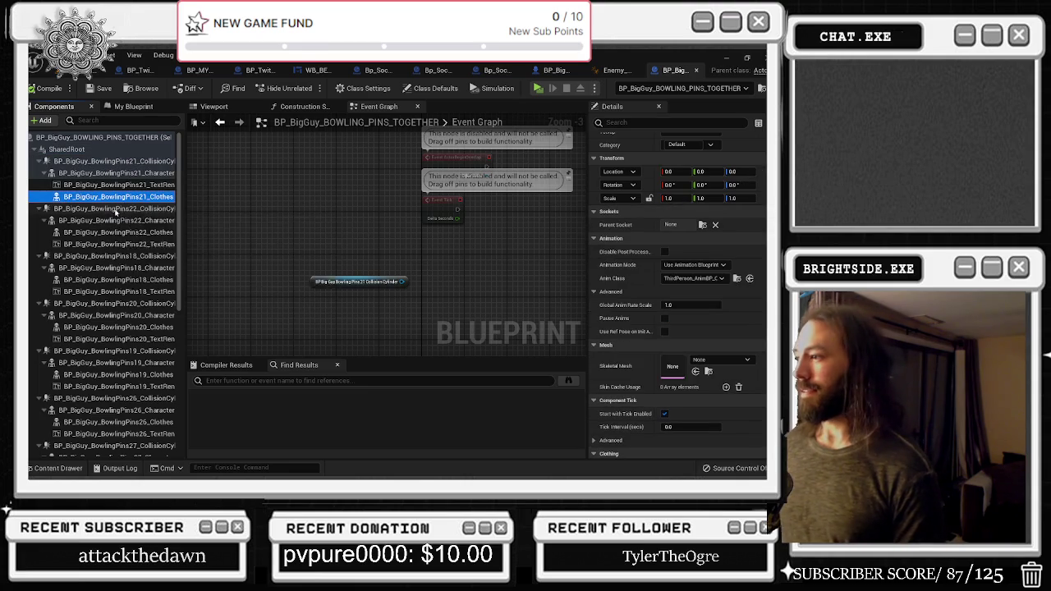
key("Down")
key("Down")
key("Down")
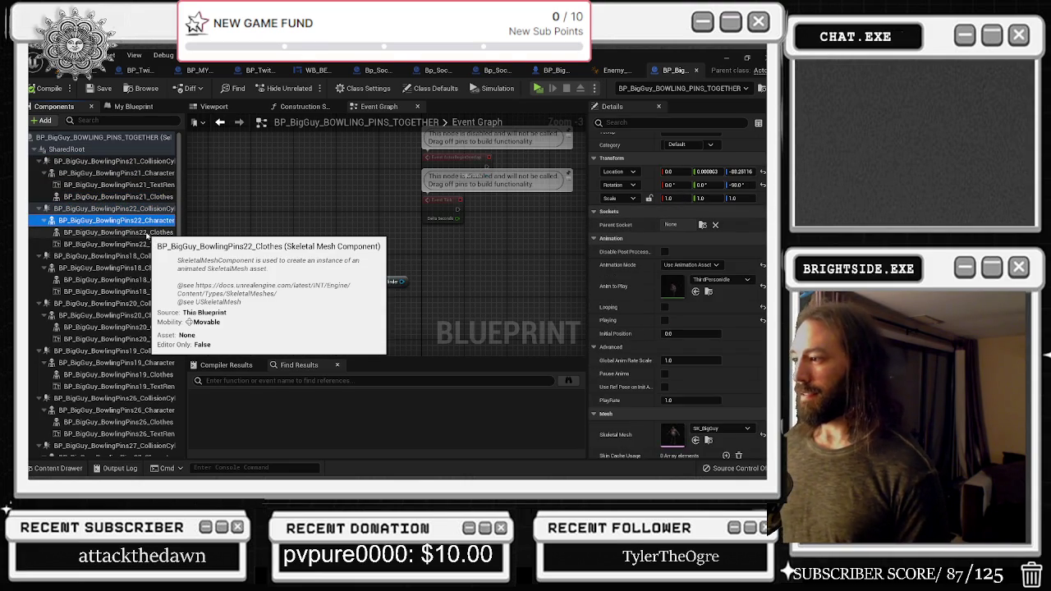
key("Down")
key("Down")
key("Down")
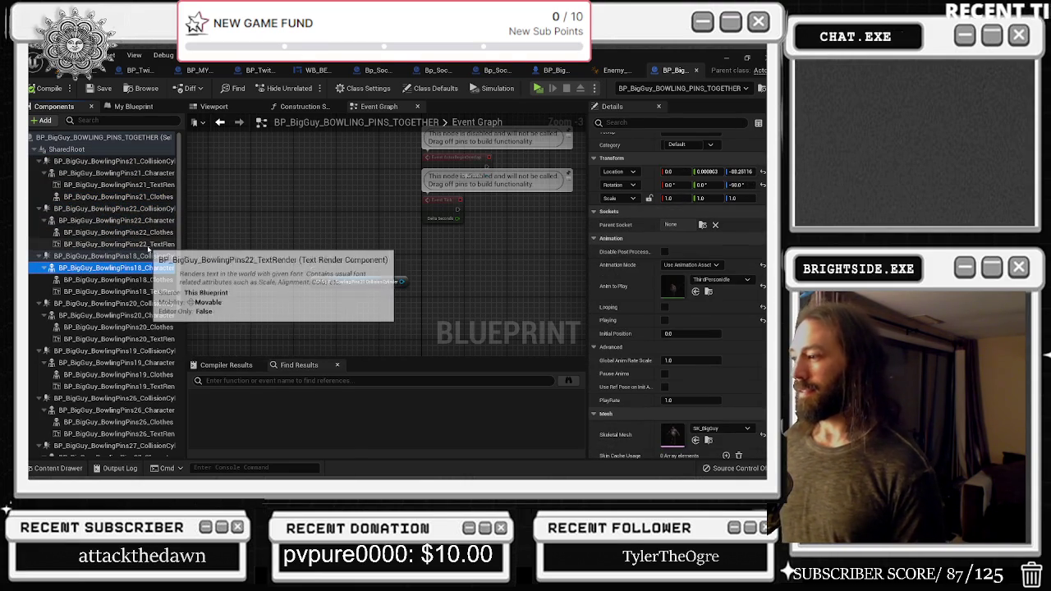
scroll(147, 287, "down", 10)
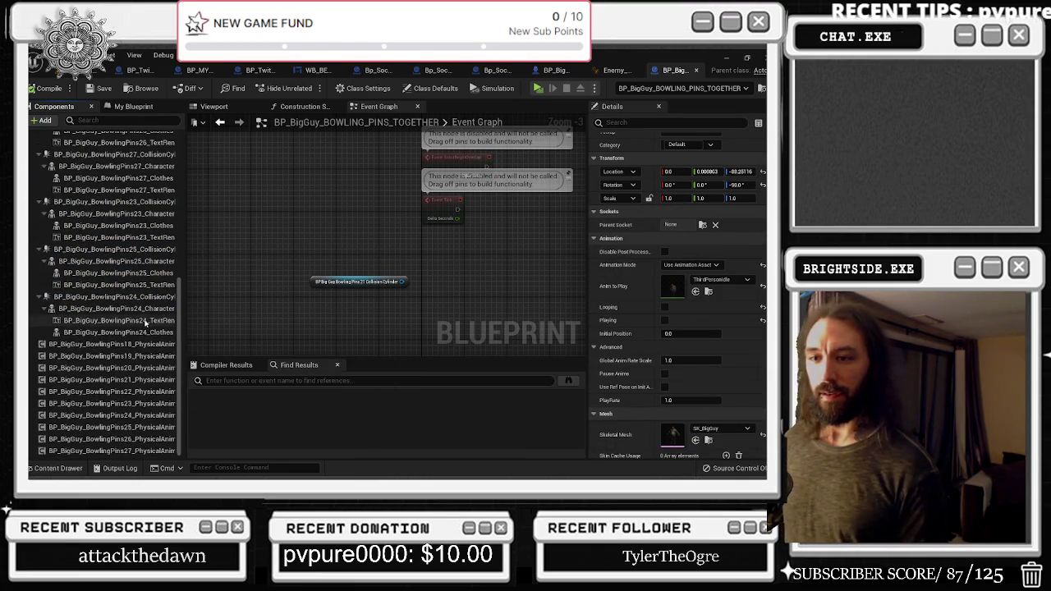
left_click(153, 344)
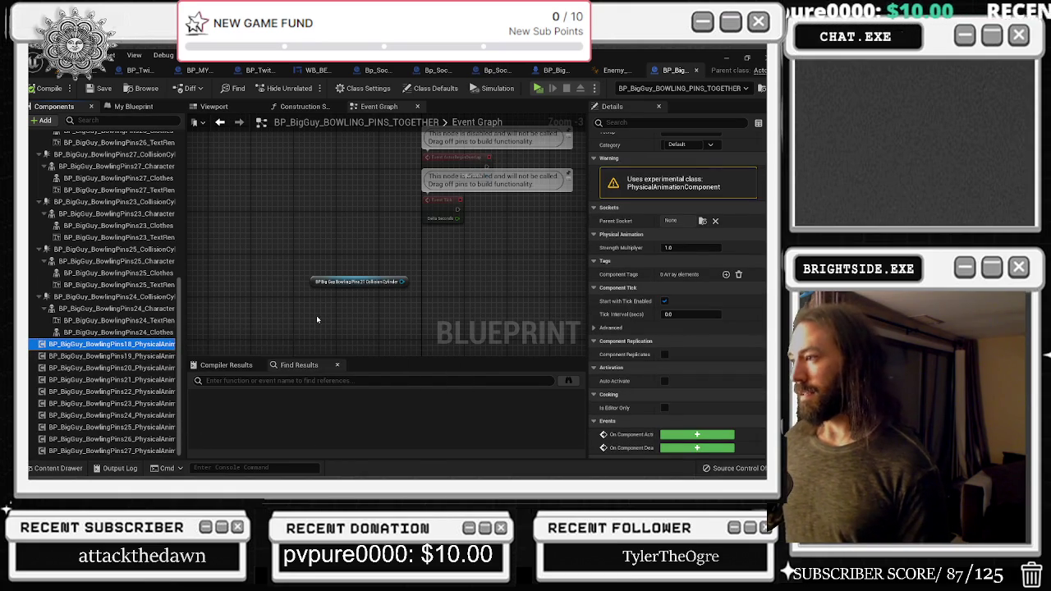
scroll(319, 312, "down", 2)
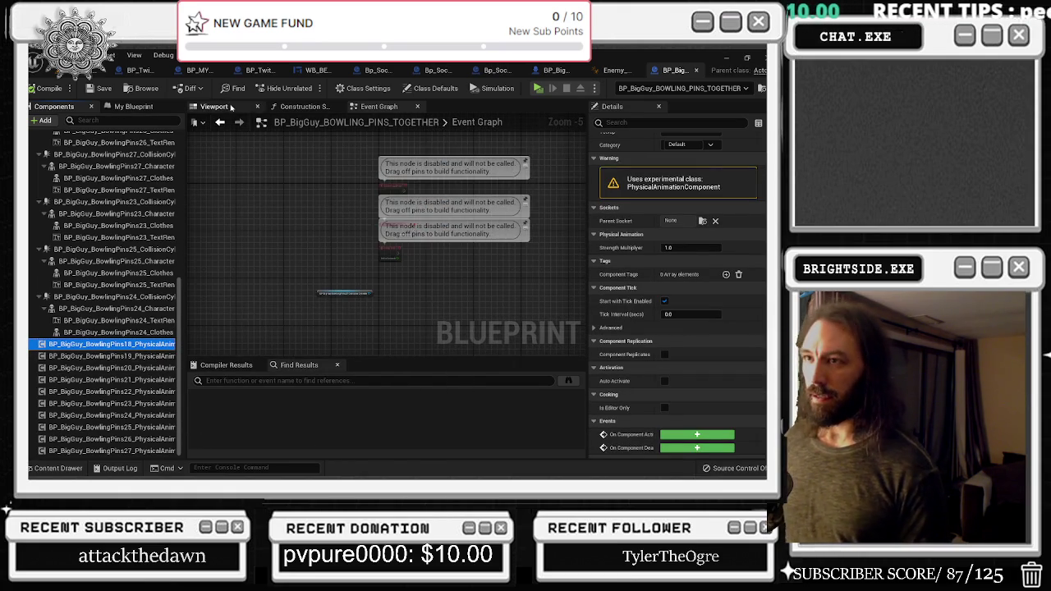
left_click(234, 112)
key("f")
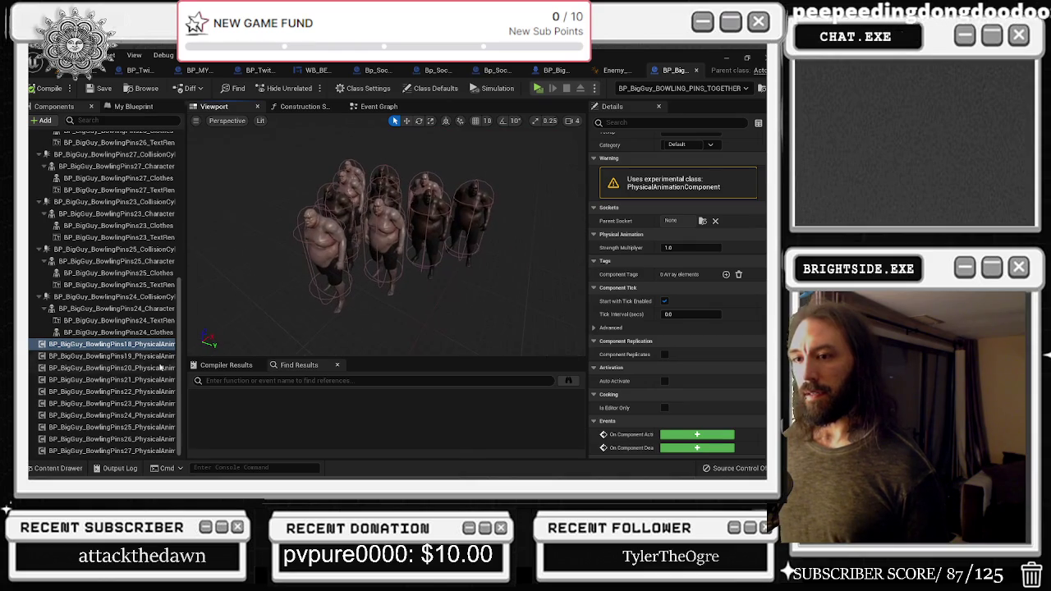
Select PhysicalAnimation components 18 through 27 and delete all ten
right_click(144, 348)
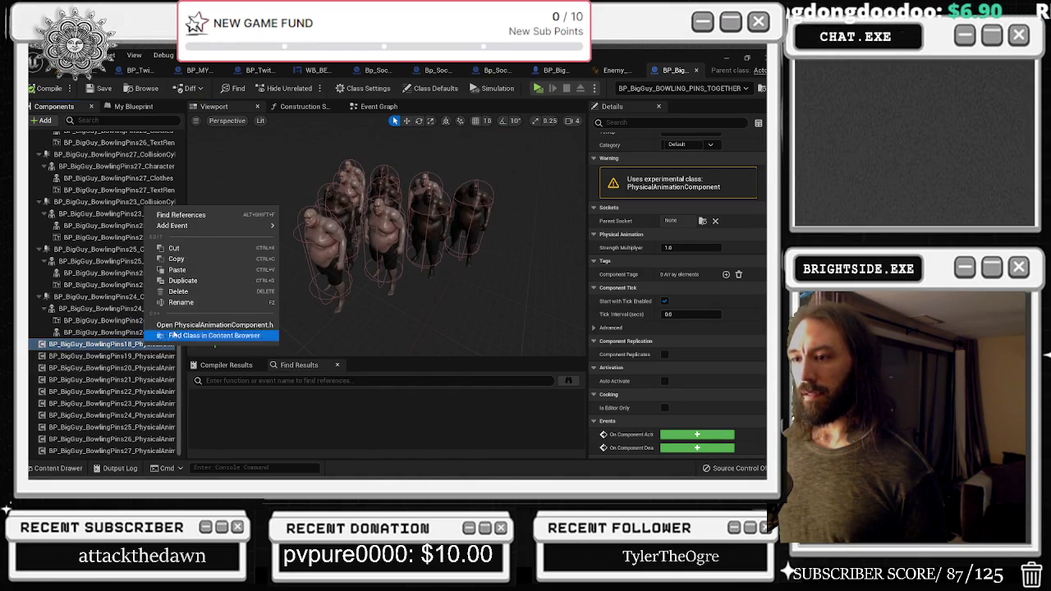
mouse_move(243, 227)
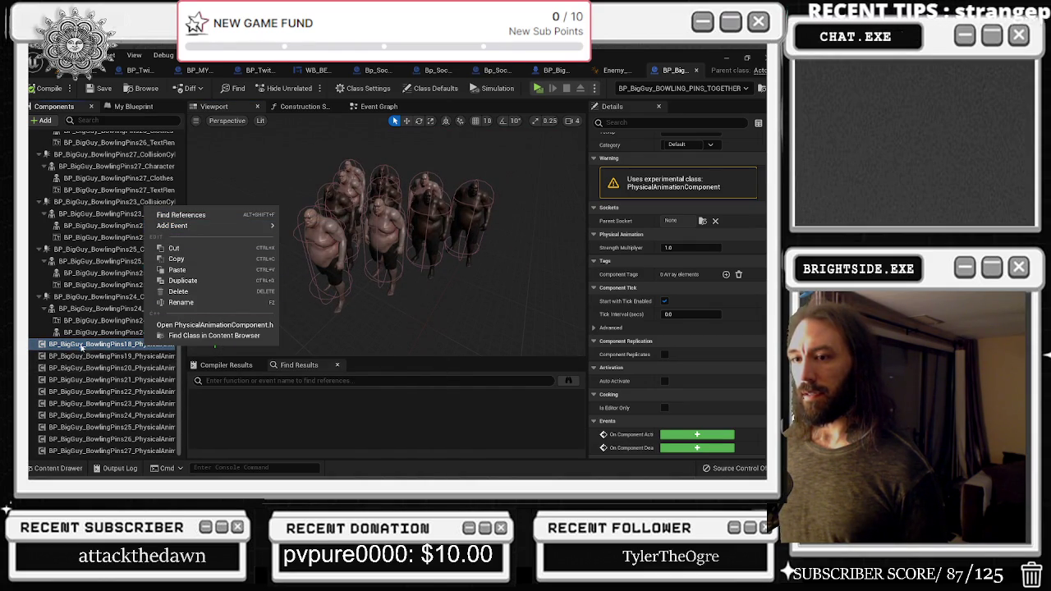
left_click(82, 349)
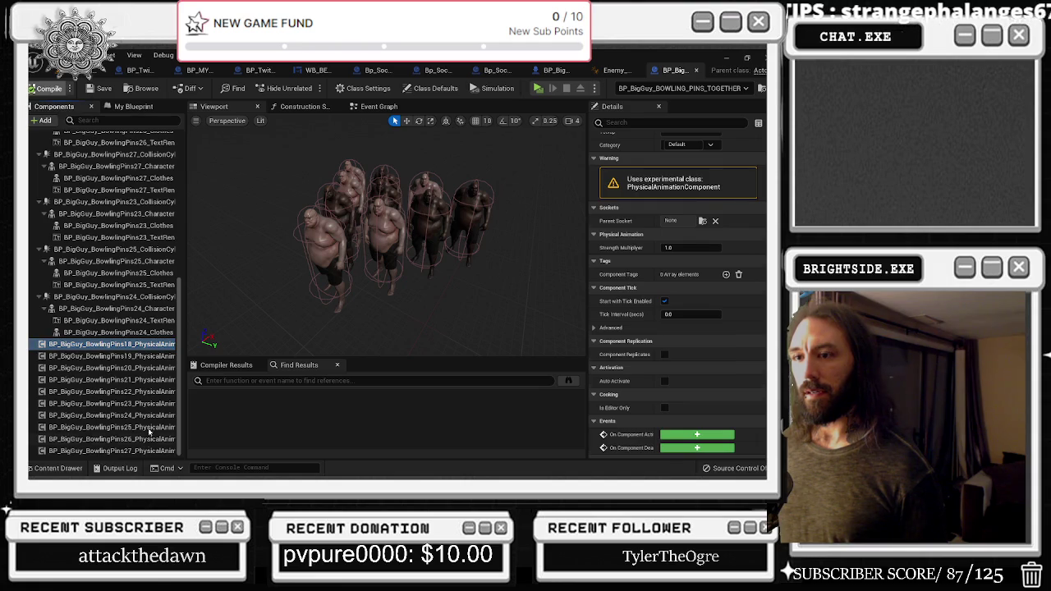
left_click(123, 451, "shift")
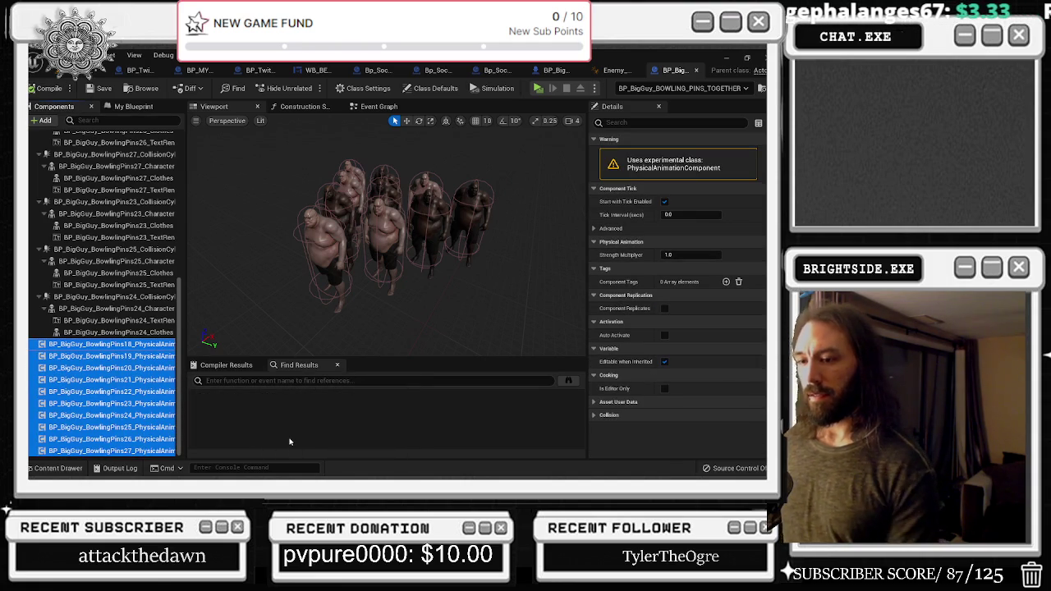
key("Delete")
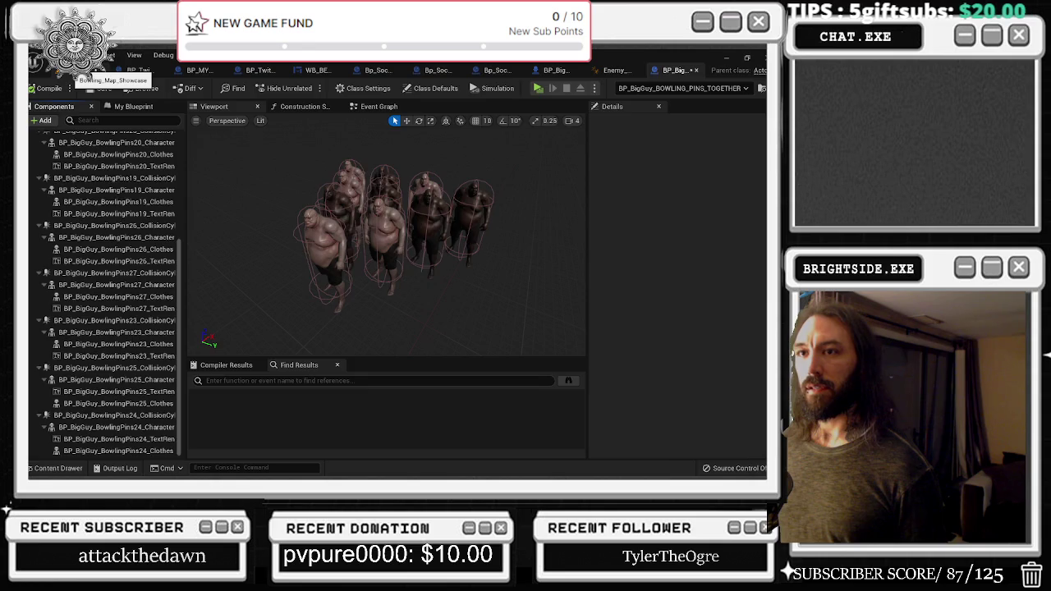
Open the ceiling score widget's blueprint from the level, then return to the bowling map
left_click(86, 70)
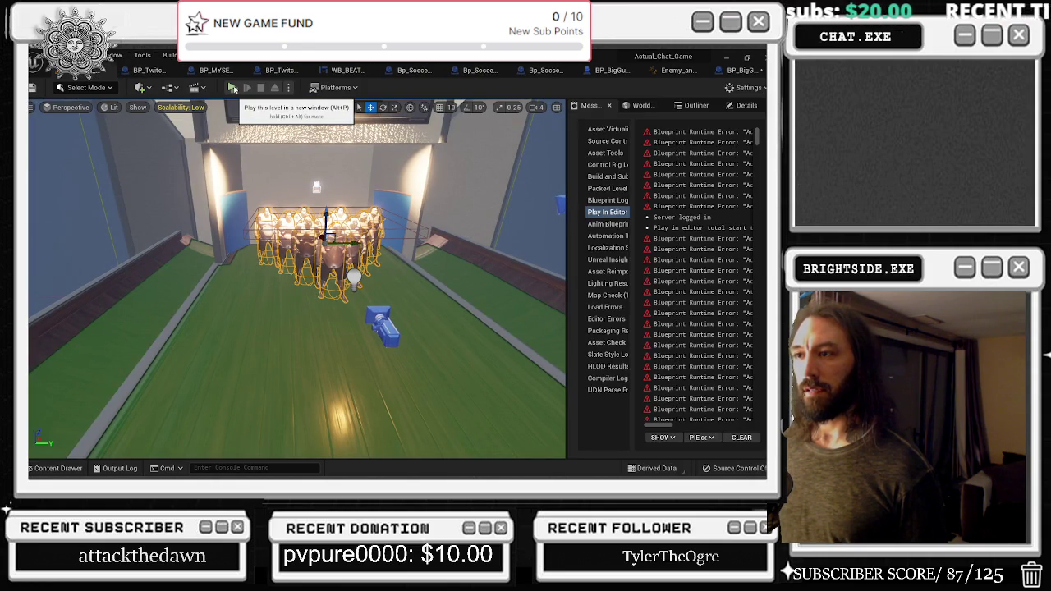
key("f")
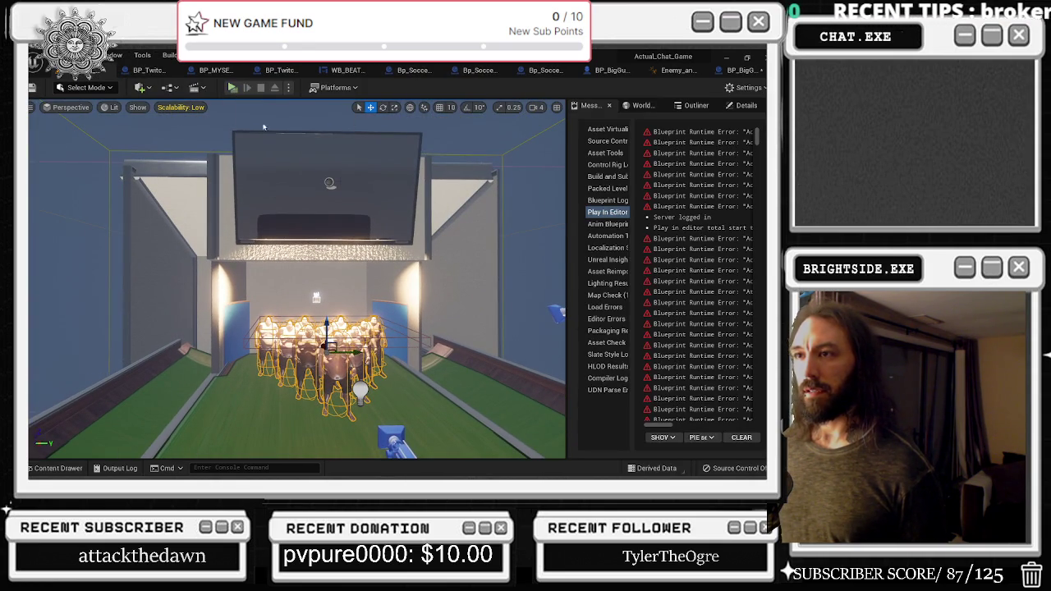
left_click(329, 182)
key("ctrl+e")
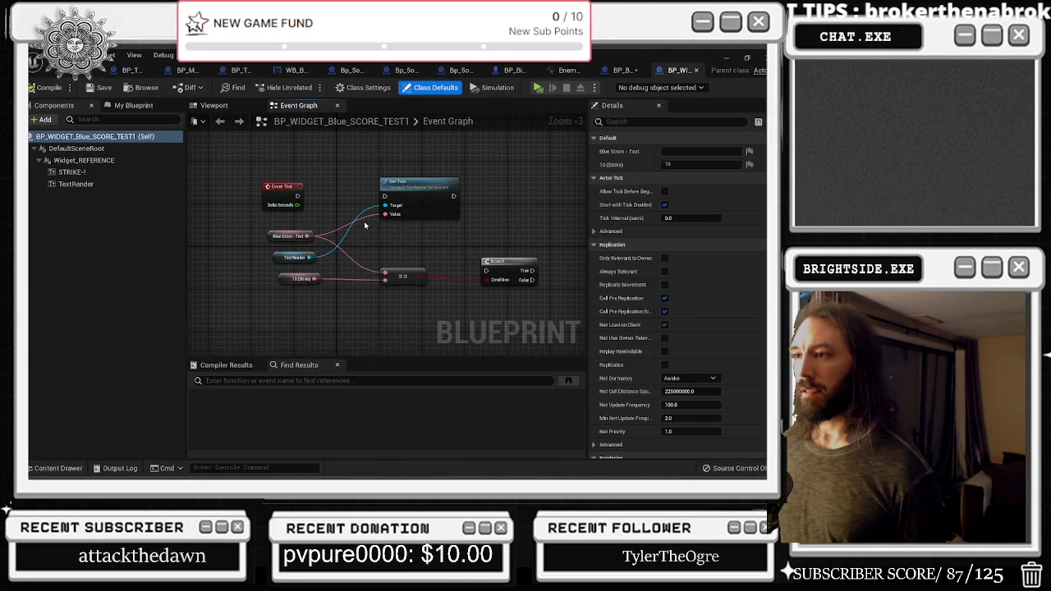
left_click(116, 69)
mouse_move(230, 211)
left_mouse_down()
mouse_move(301, 246)
mouse_move(178, 192)
mouse_move(369, 161)
mouse_move(345, 214)
mouse_move(590, 117)
left_mouse_up()
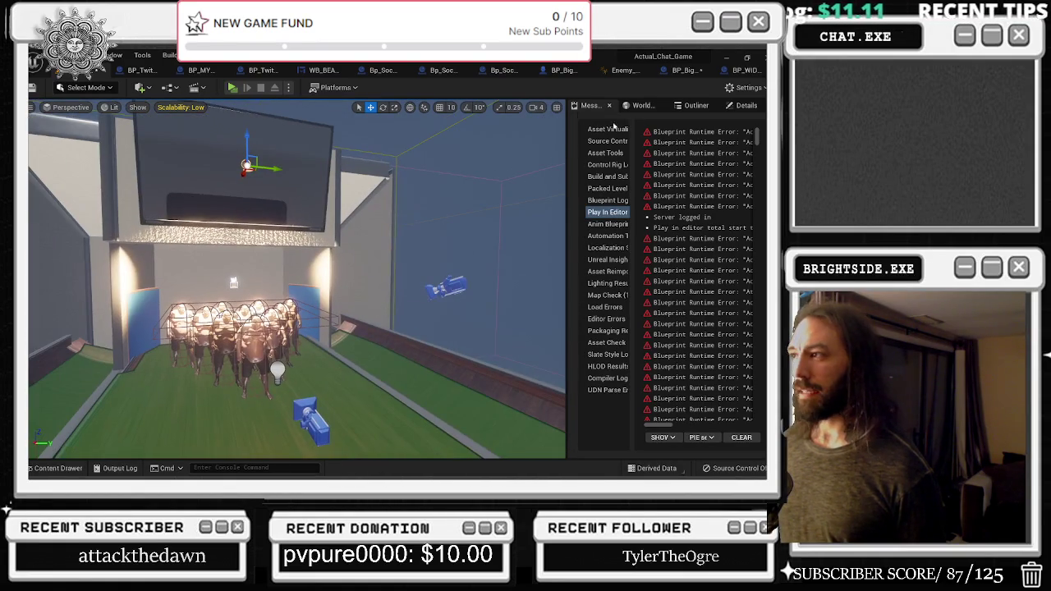
Select the BP_BigGuy_BowlingPins8 actor in the World Outliner
left_click(640, 106)
left_click(690, 107)
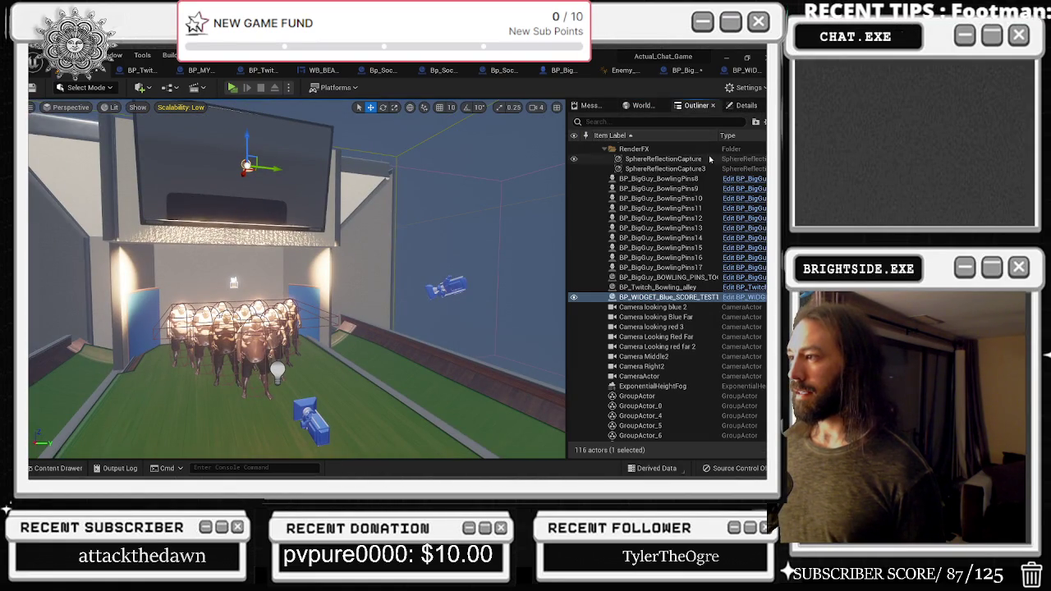
left_click(687, 179)
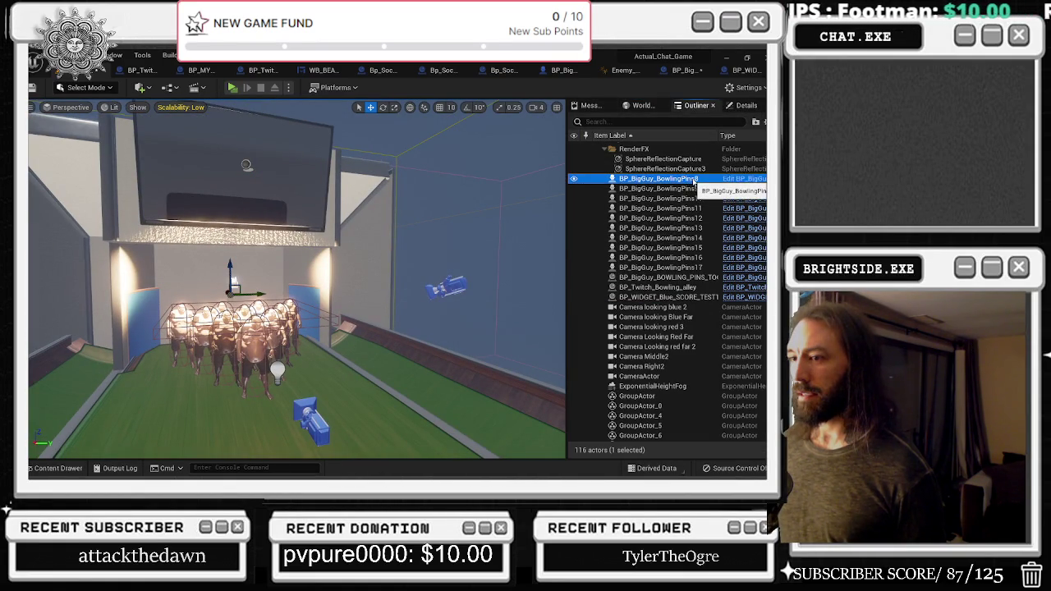
left_click(694, 180)
double_click(694, 192)
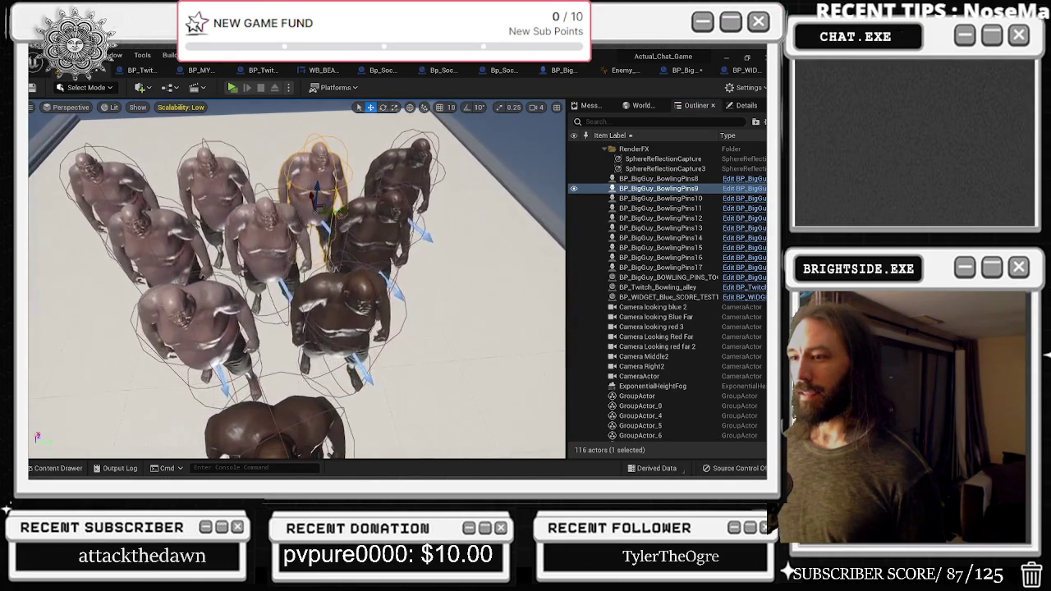
left_click(649, 199)
left_click(649, 179)
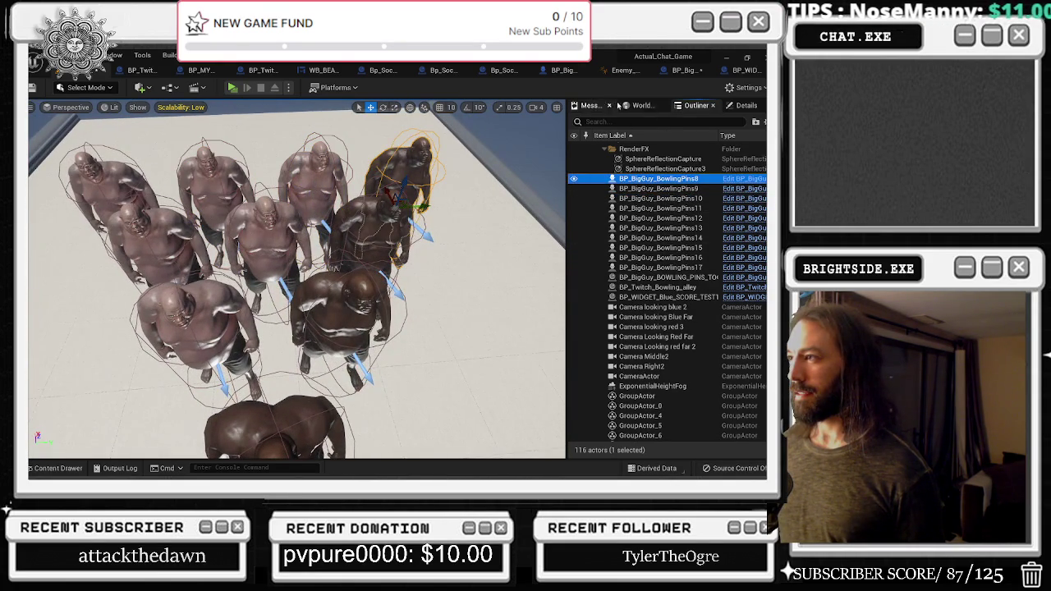
Open Enemy_AnimBP1 from BowlingPins8's Anim Class in Details, then switch to the music browser
left_click(741, 107)
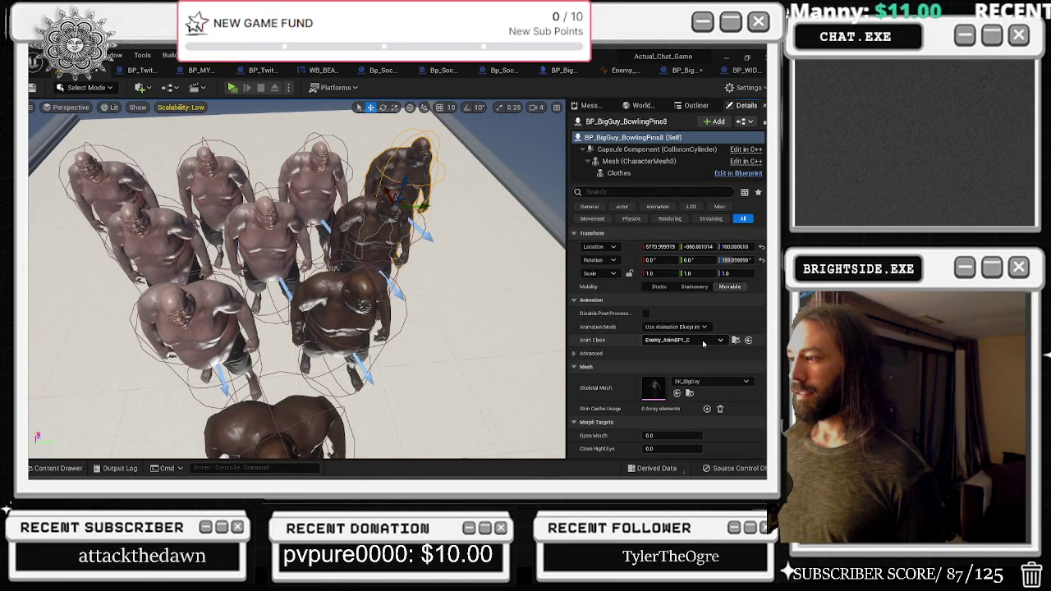
left_click(736, 340)
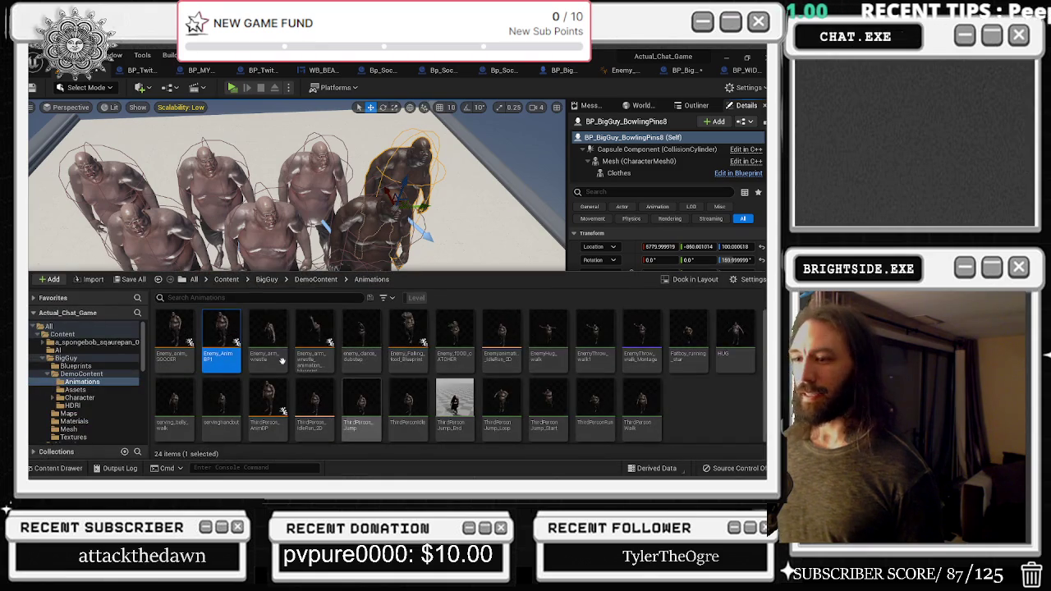
double_click(221, 336)
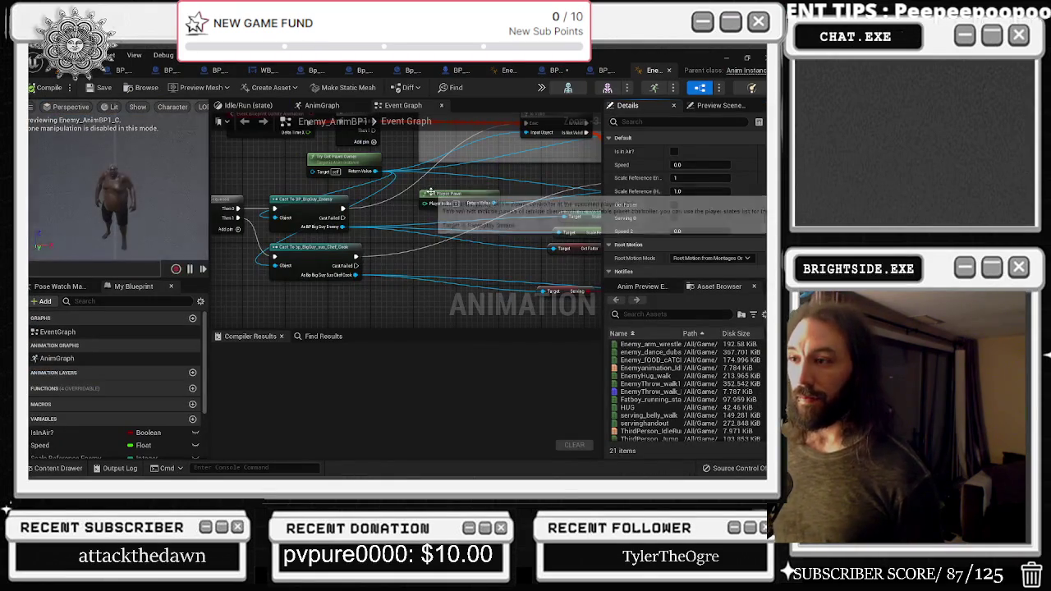
key("alt+Tab")
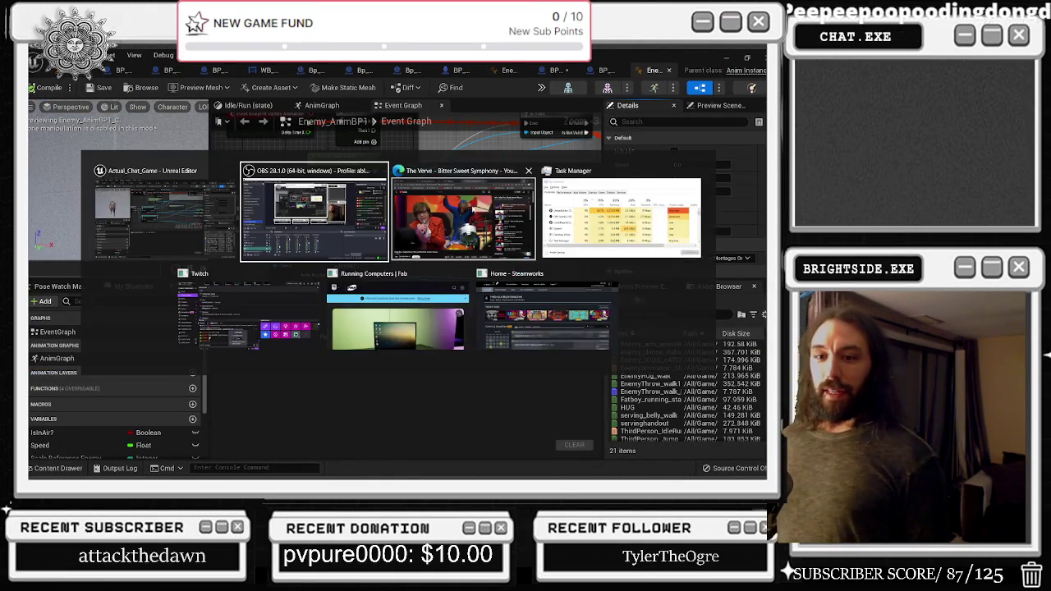
key("alt+Tab")
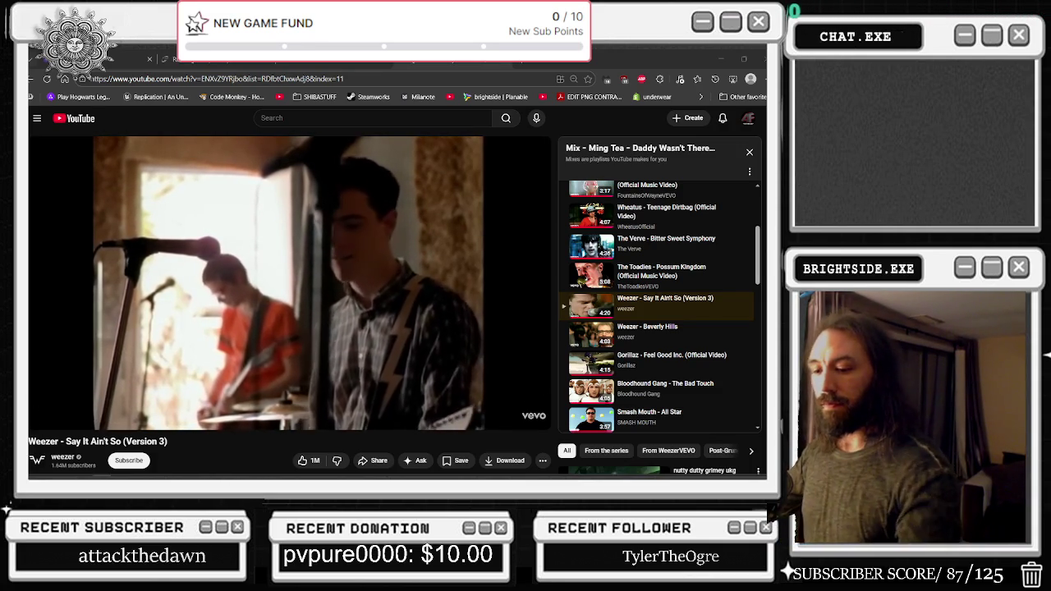
Let Weezer's Say It Ain't So (Version 3) play in the browser
mouse_move(174, 415)
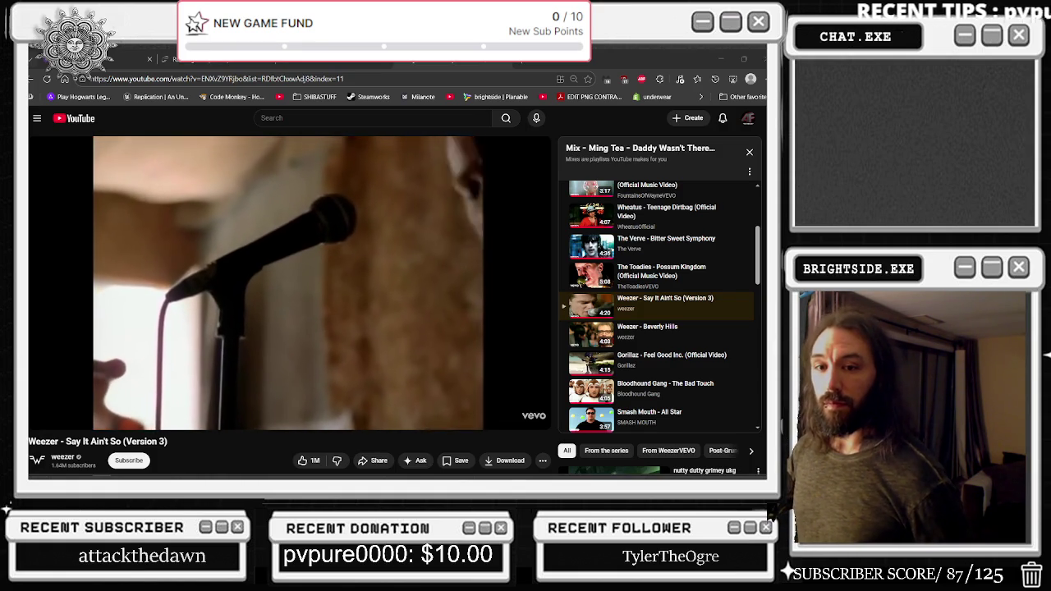
Pan the Enemy_AnimBP1 Event Graph over Begin Play, Cast and Is Valid nodes, then return to the level
left_click(722, 62)
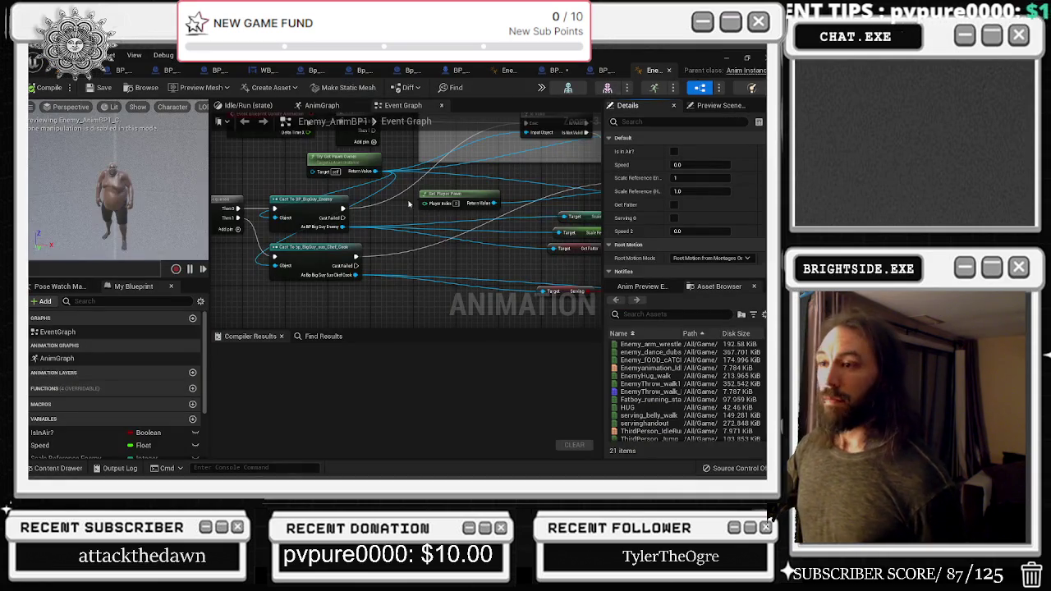
scroll(418, 179, "down", 3)
scroll(420, 307, "up", 3)
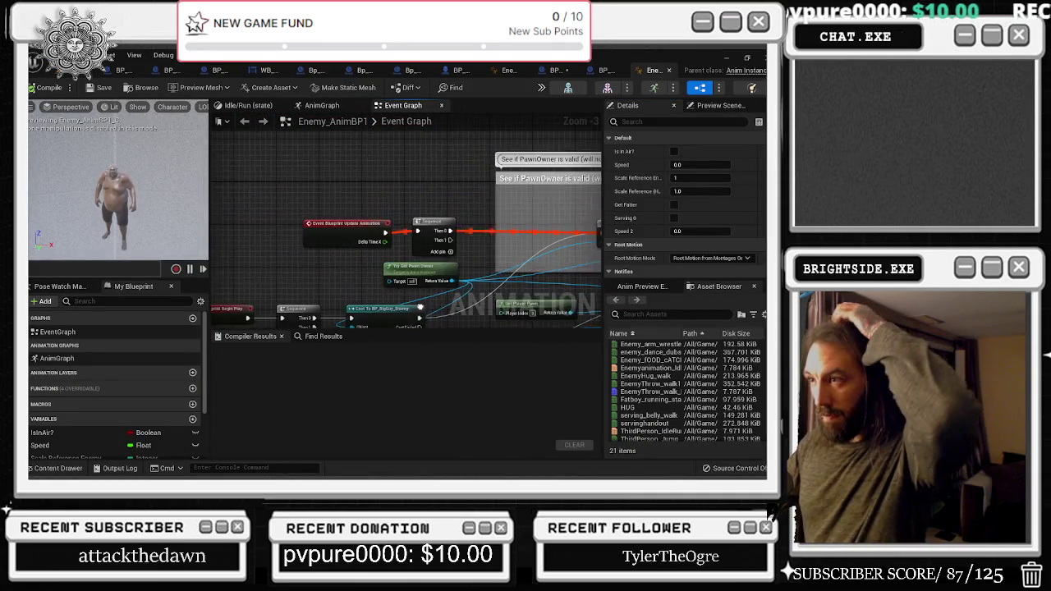
left_click_drag(357, 221, 307, 211)
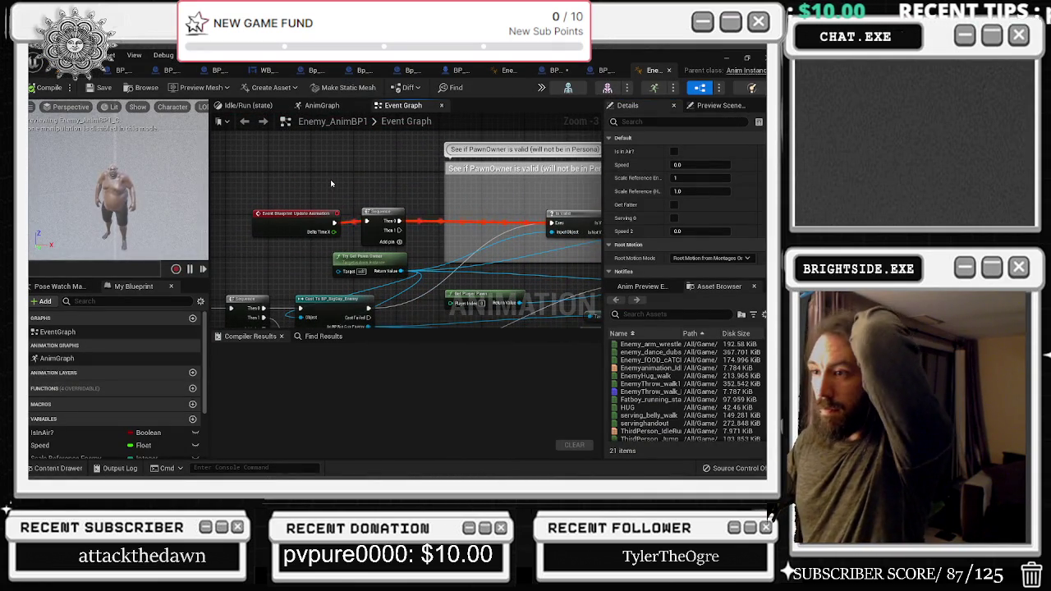
left_click_drag(463, 182, 574, 165)
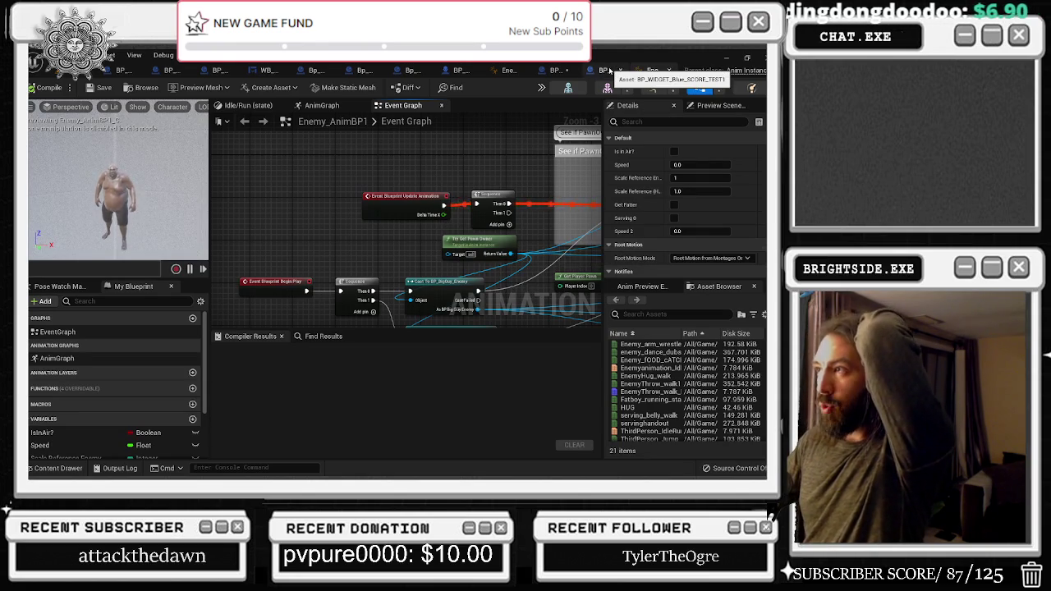
left_click(622, 71)
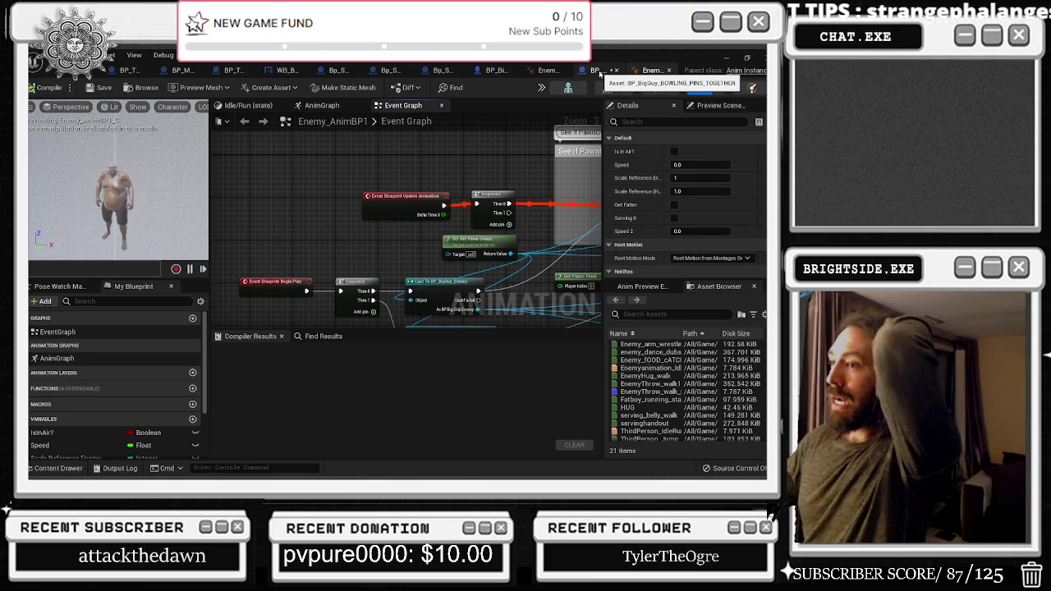
left_click_drag(566, 225, 520, 166)
left_click_drag(488, 238, 233, 248)
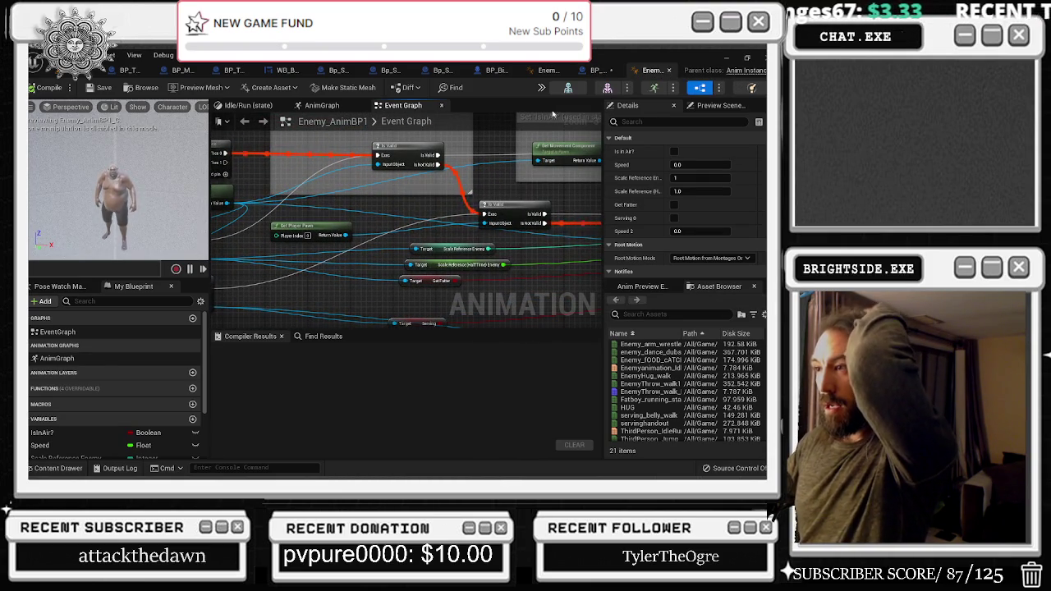
left_click(45, 74)
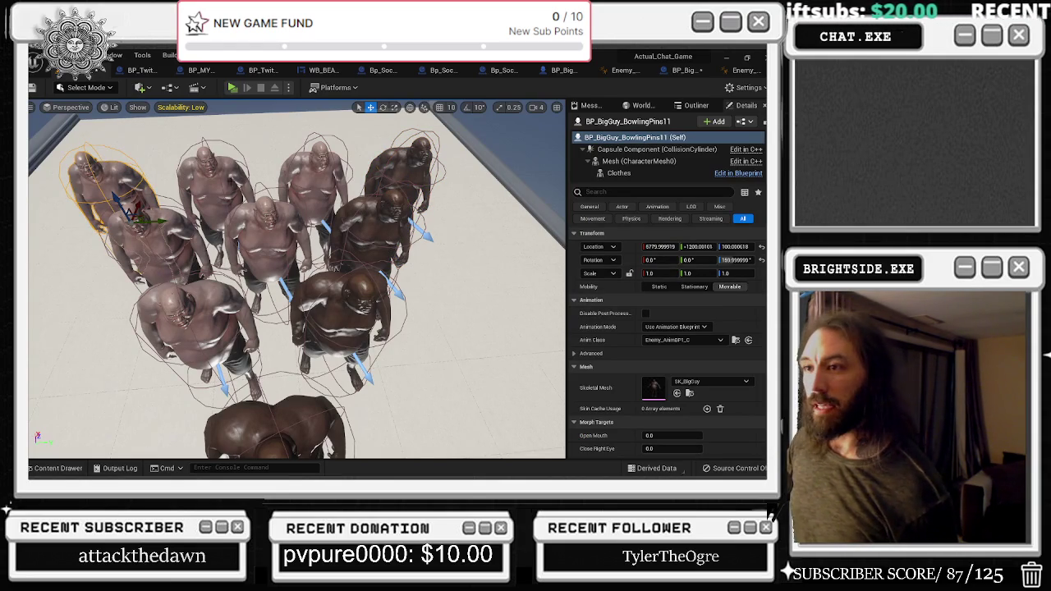
Select all ten BigGuy pin characters in the level
left_click(247, 176, "ctrl")
left_click(346, 174, "ctrl")
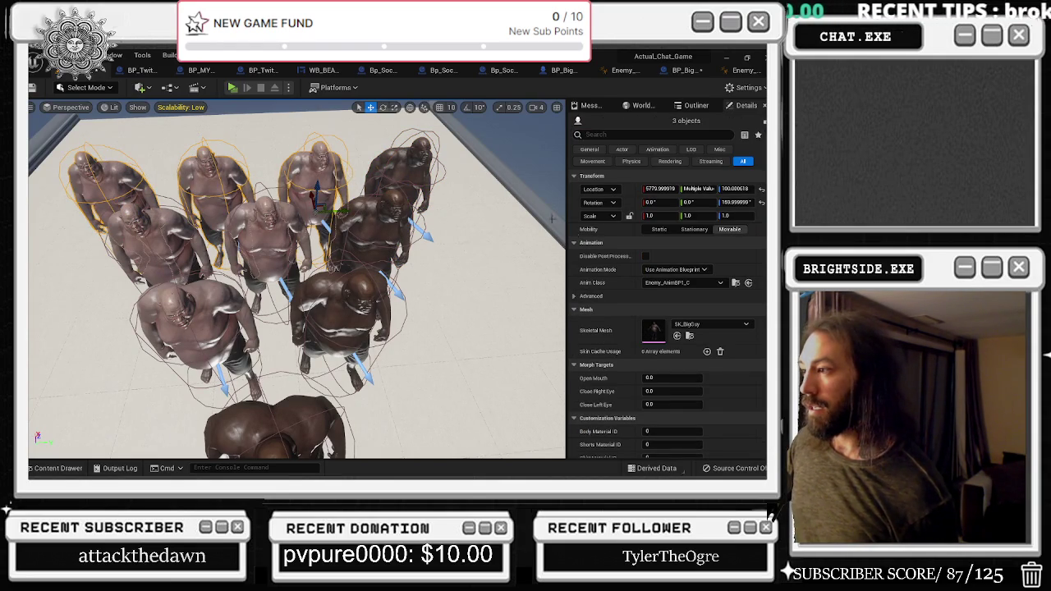
left_click(410, 172, "ctrl")
left_click(370, 234, "ctrl")
left_click(285, 226, "ctrl")
left_click(160, 242, "ctrl")
left_click(193, 321, "ctrl")
left_click(345, 316, "ctrl")
left_click(279, 423, "ctrl")
Assign Enemy_anim_SOCCER_C as the Anim Class of the selected pin characters
left_click(57, 468)
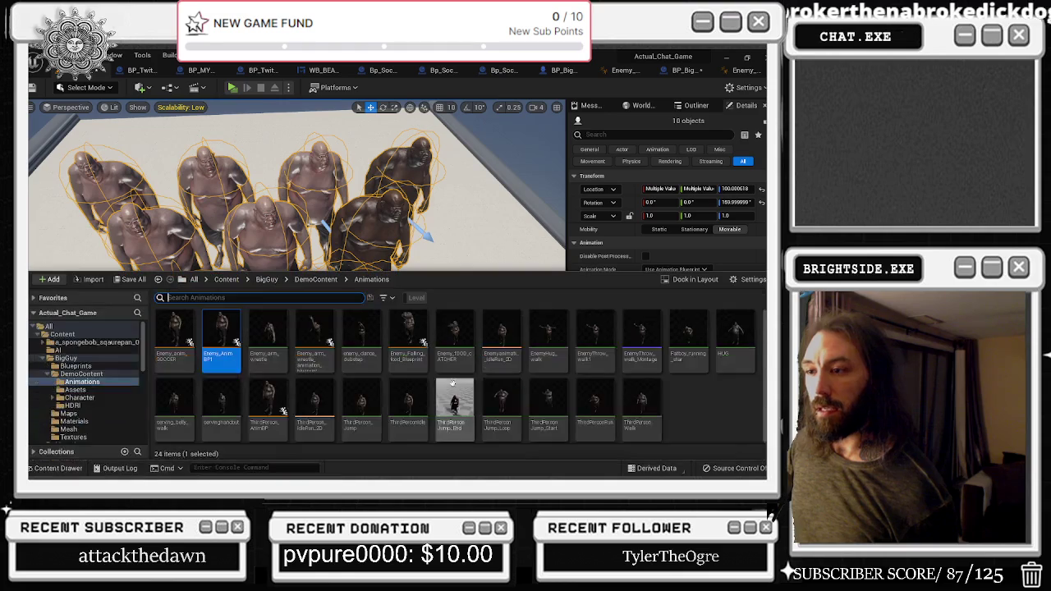
mouse_move(222, 337)
left_mouse_down()
mouse_move(220, 353)
mouse_move(706, 283)
mouse_move(682, 283)
left_mouse_up()
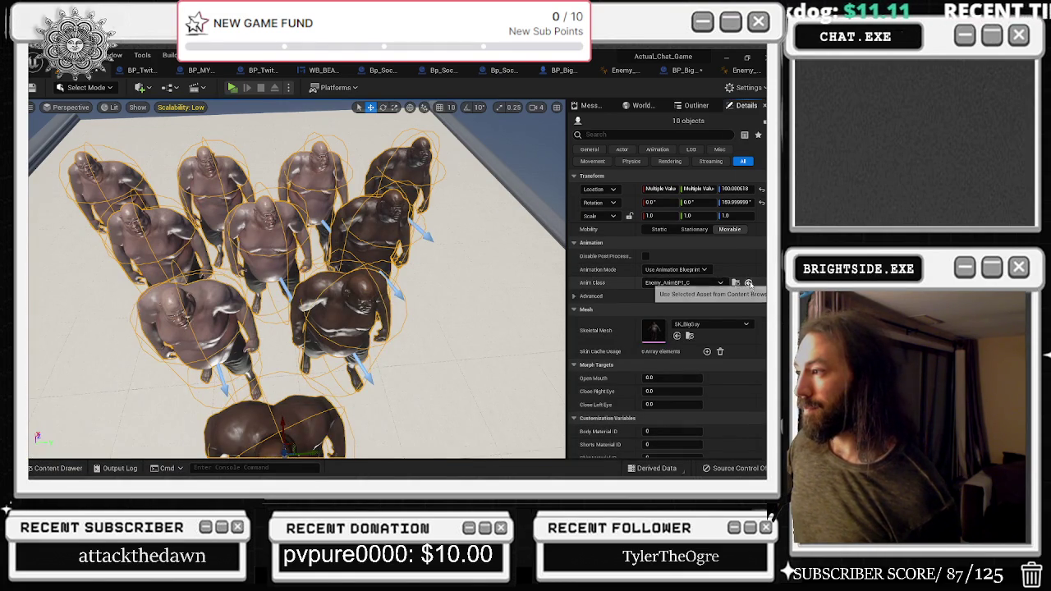
scroll(483, 230, "down", 8)
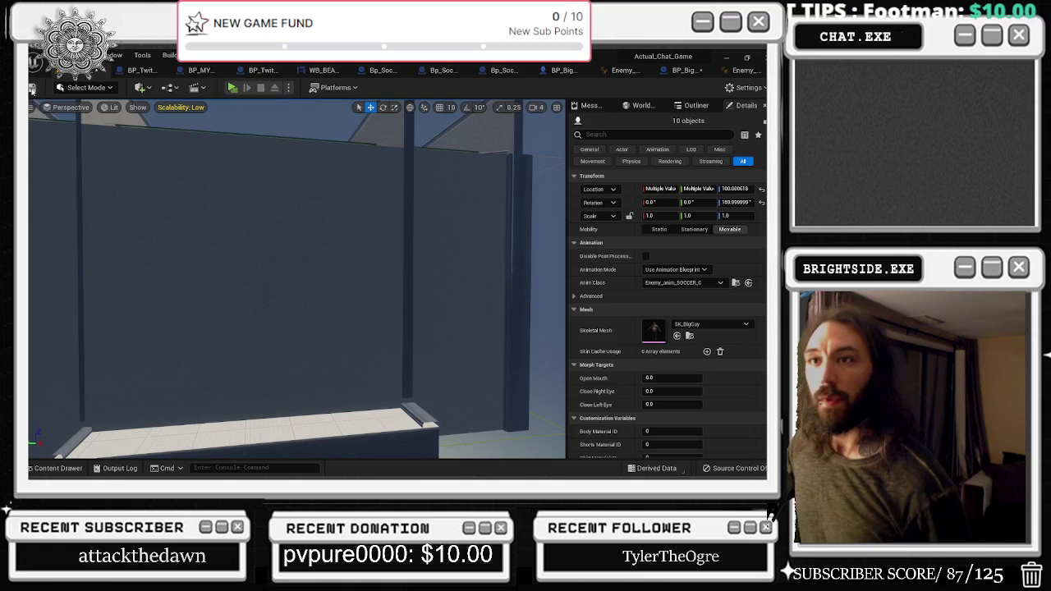
scroll(219, 195, "up", 10)
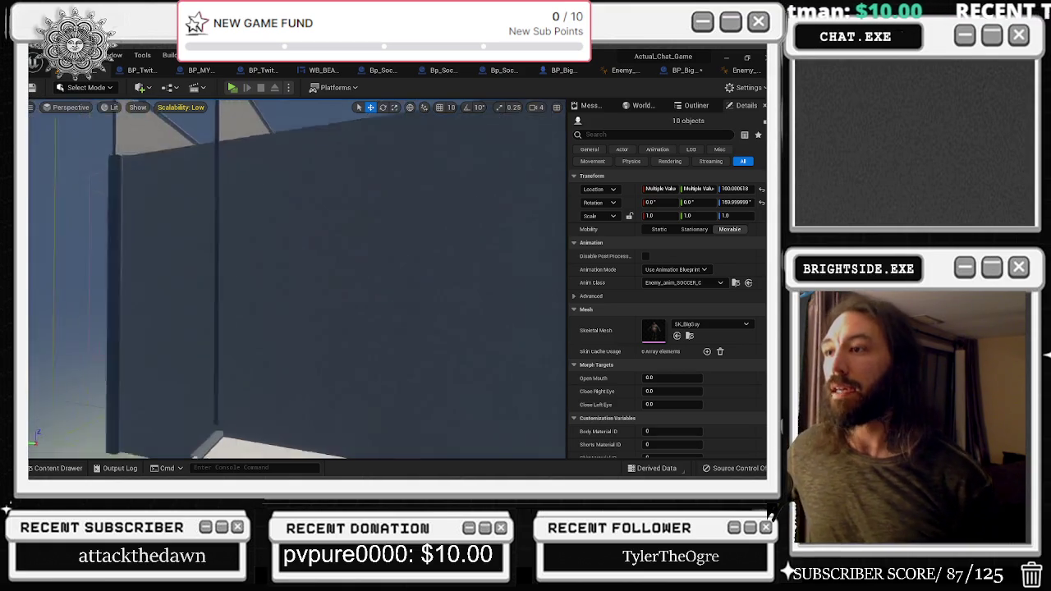
scroll(297, 280, "up", 5)
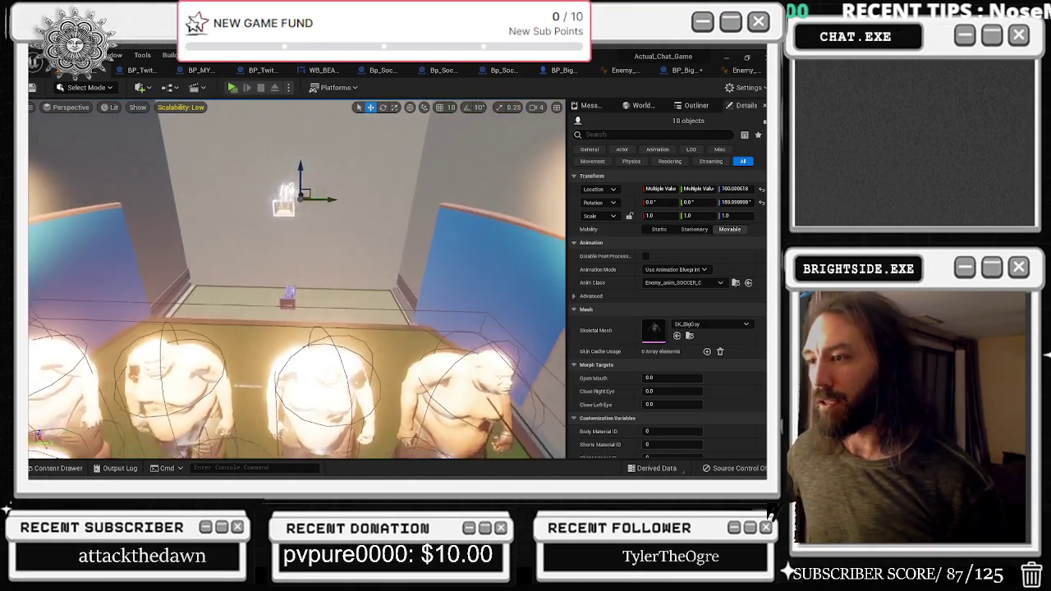
scroll(297, 280, "down", 5)
scroll(298, 279, "down", 5)
scroll(263, 217, "down", 5)
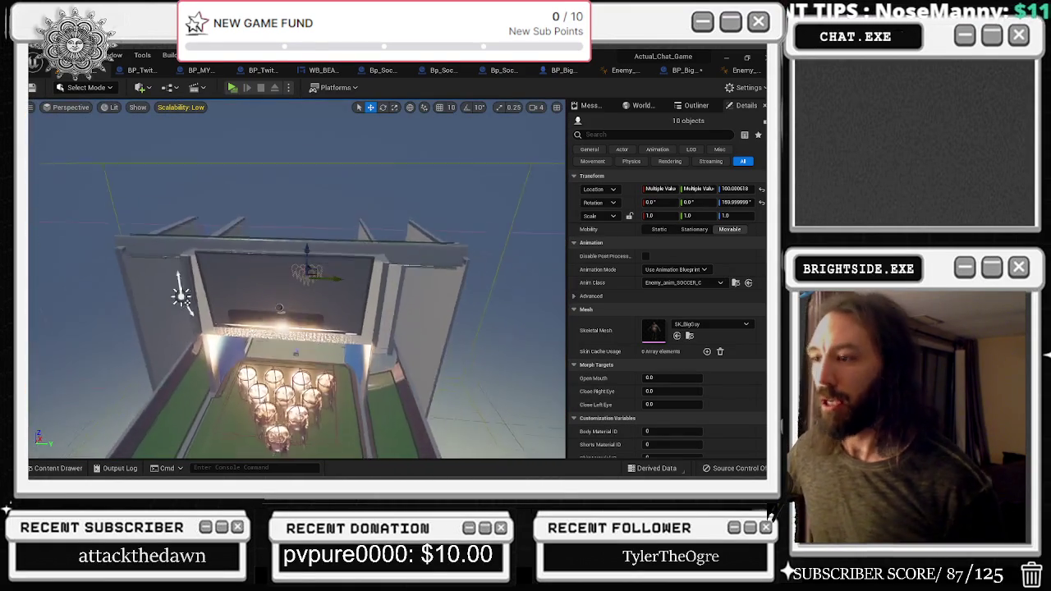
left_click(282, 232)
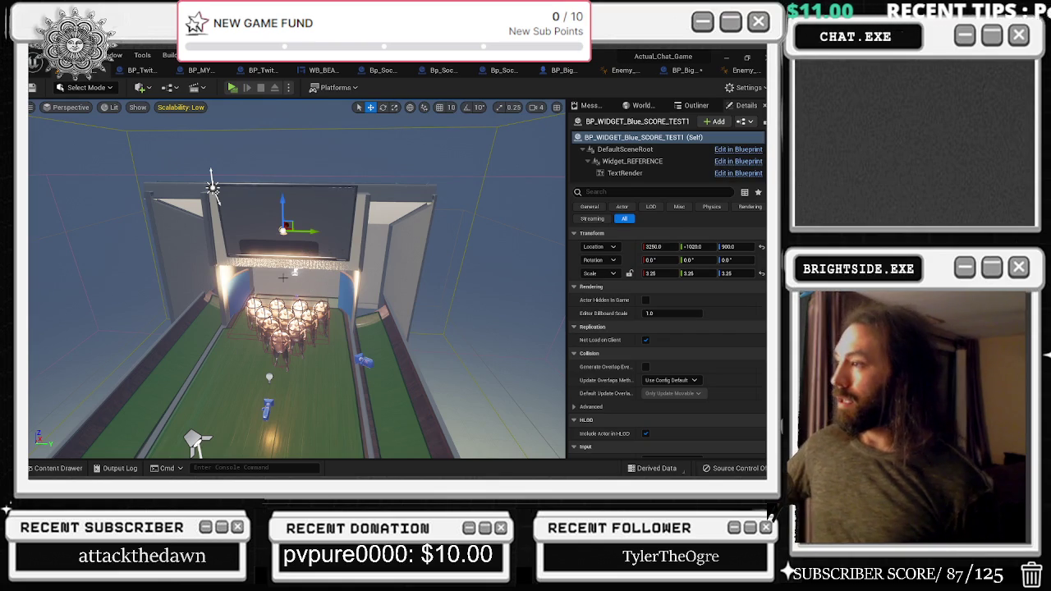
Open the blue score widget's blueprint and place an Event BeginPlay node
left_click_drag(212, 187, 319, 243)
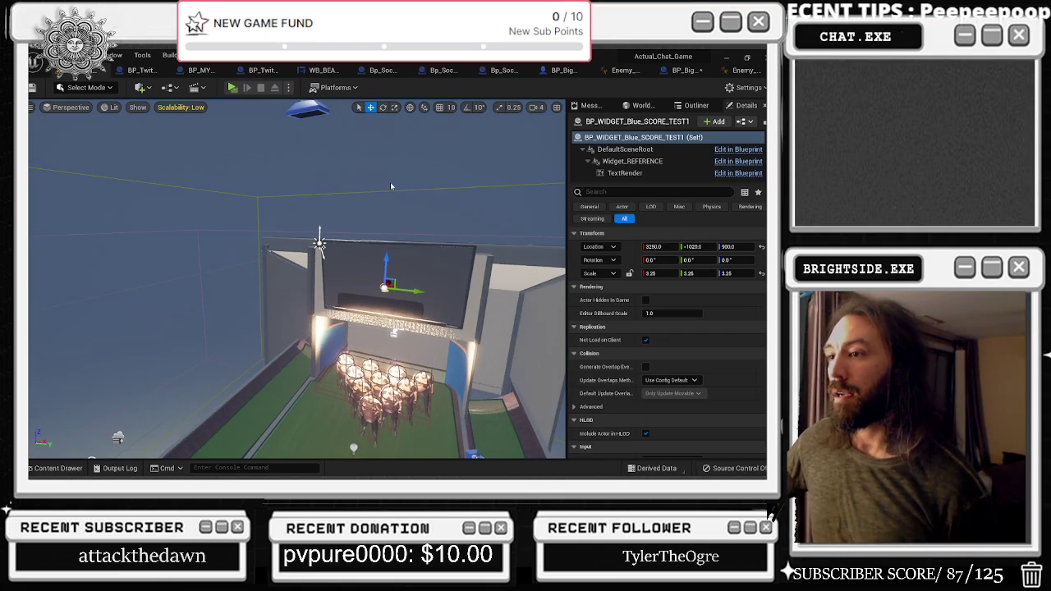
left_click_drag(443, 177, 429, 194)
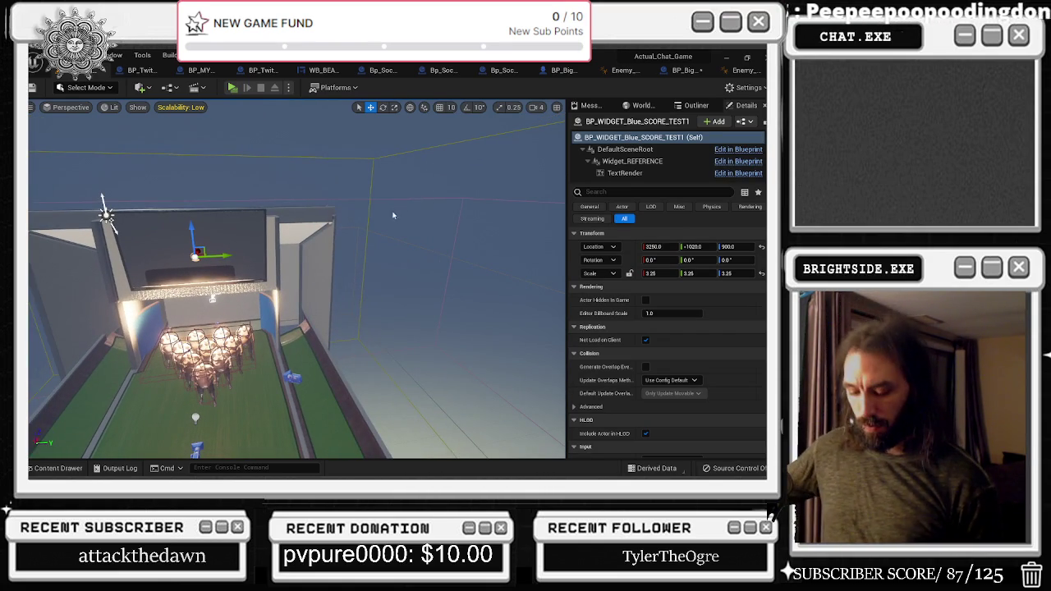
key("ctrl+e")
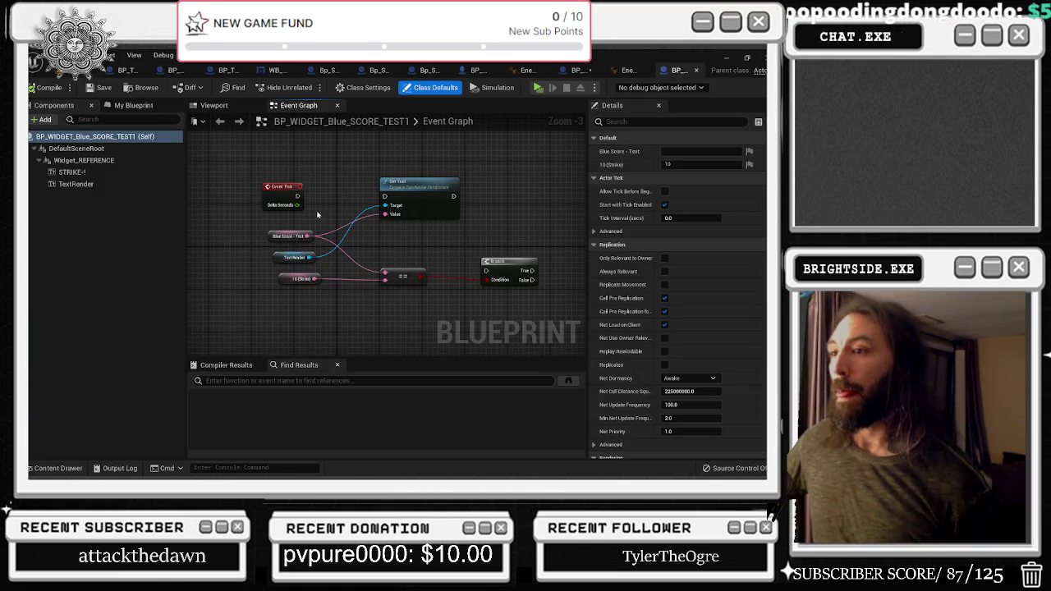
mouse_move(296, 191)
left_mouse_down()
mouse_move(341, 244)
mouse_move(304, 275)
mouse_move(276, 171)
left_mouse_up()
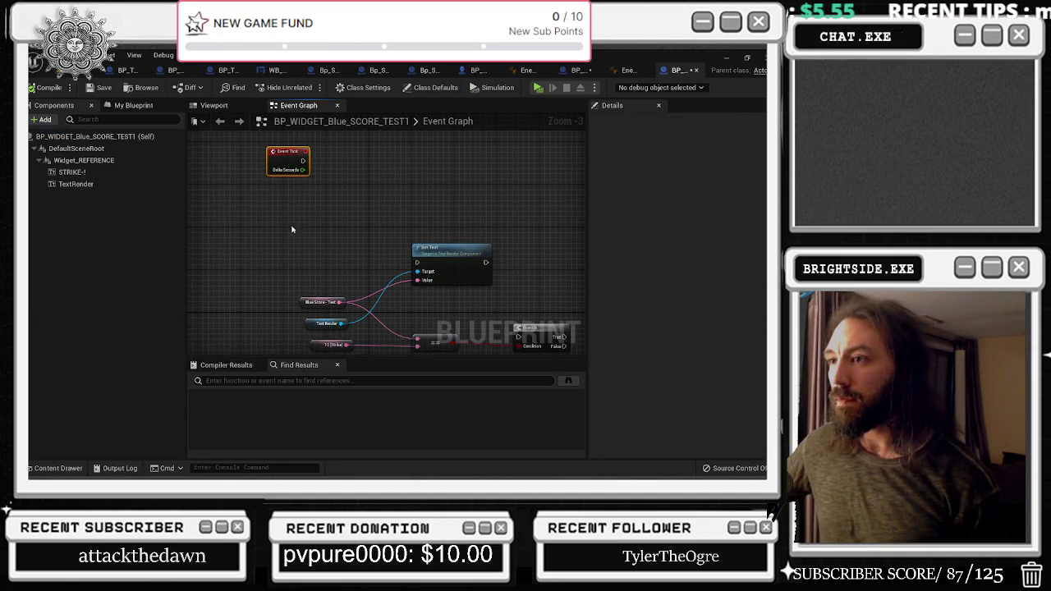
right_click(267, 238)
type("text")
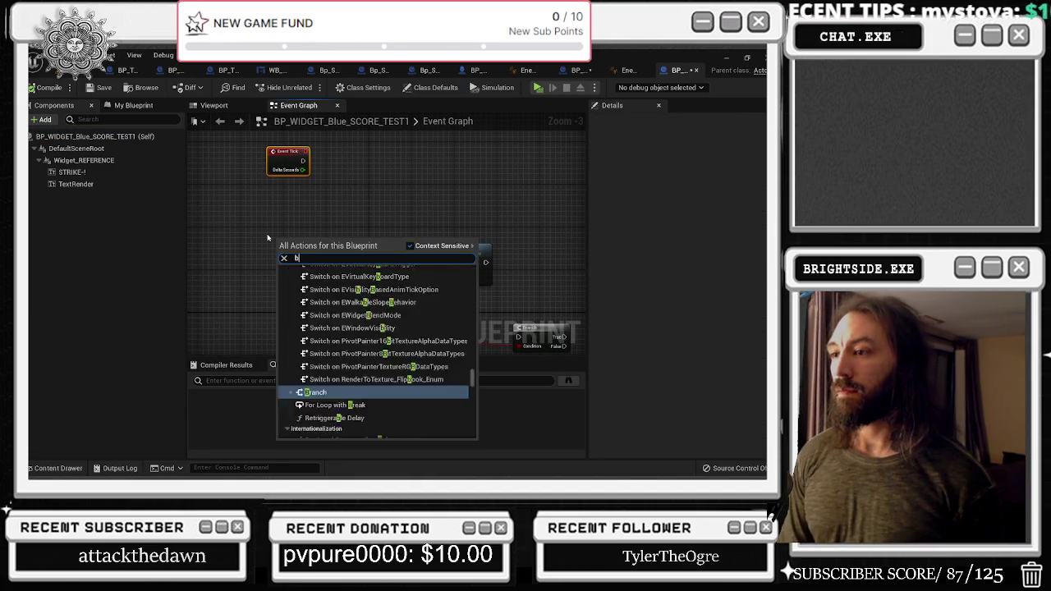
key("Escape")
left_click(267, 237)
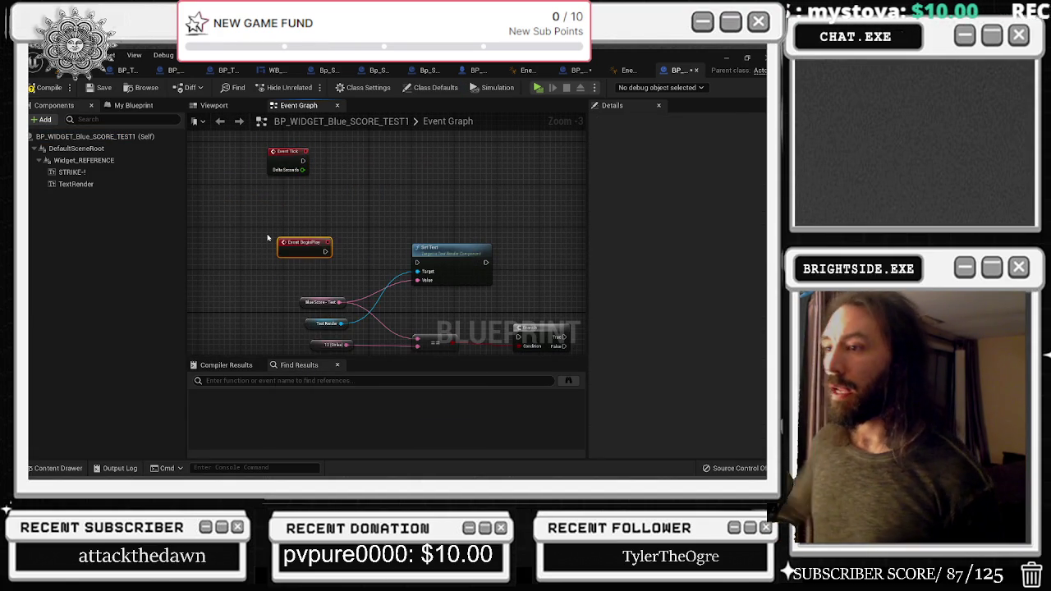
Wire Event BeginPlay into a Set Timer by Event node
mouse_move(298, 256)
left_mouse_down()
mouse_move(202, 261)
mouse_move(246, 267)
mouse_move(219, 199)
mouse_move(246, 266)
left_mouse_up()
type("set timer by")
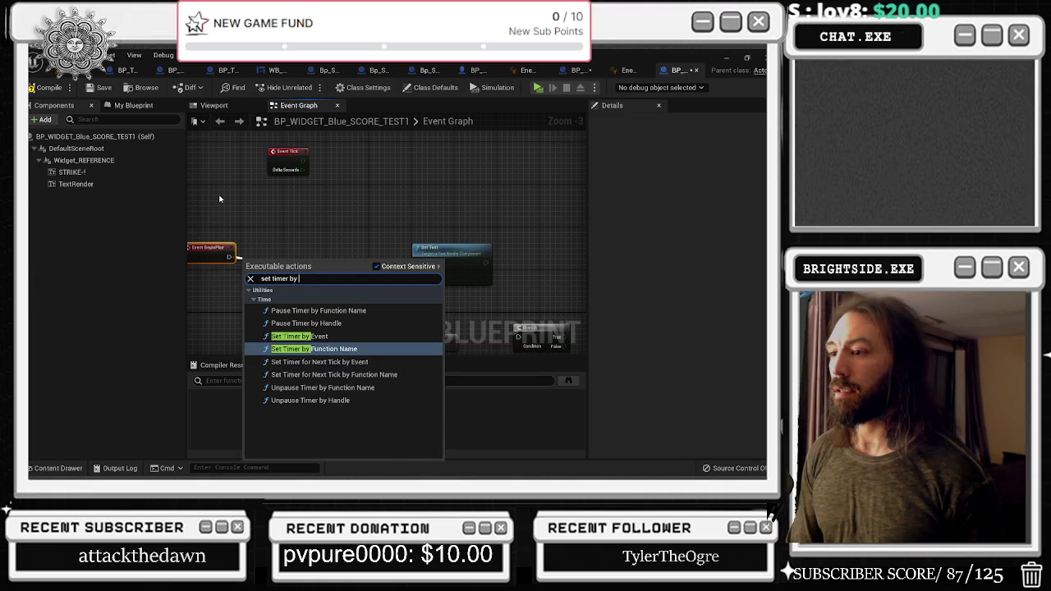
key("Return")
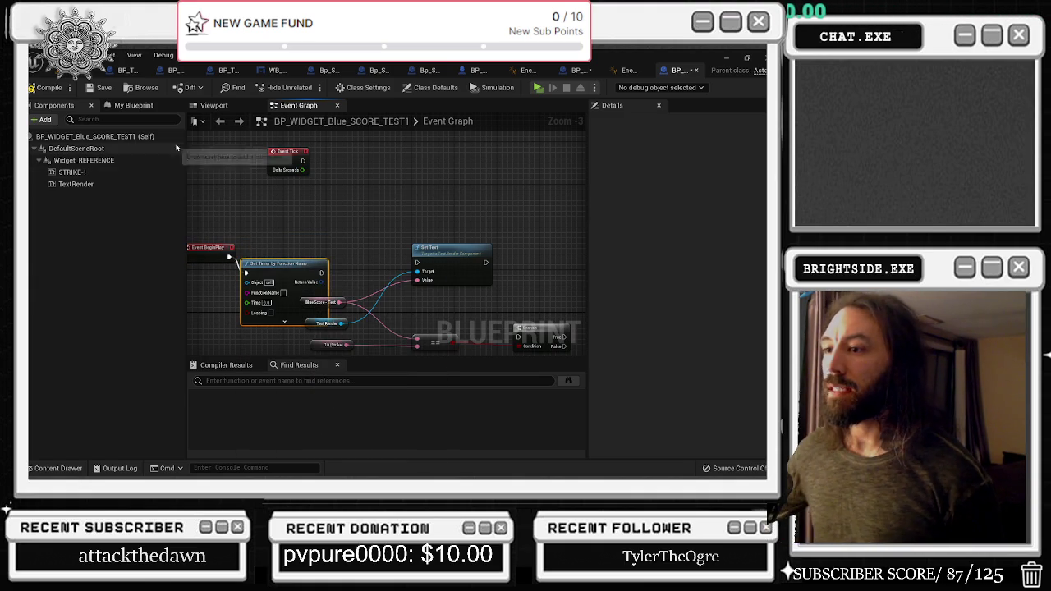
key("ctrl+z")
mouse_move(229, 258)
left_mouse_down()
mouse_move(244, 267)
mouse_move(244, 257)
left_mouse_up()
type("set timer")
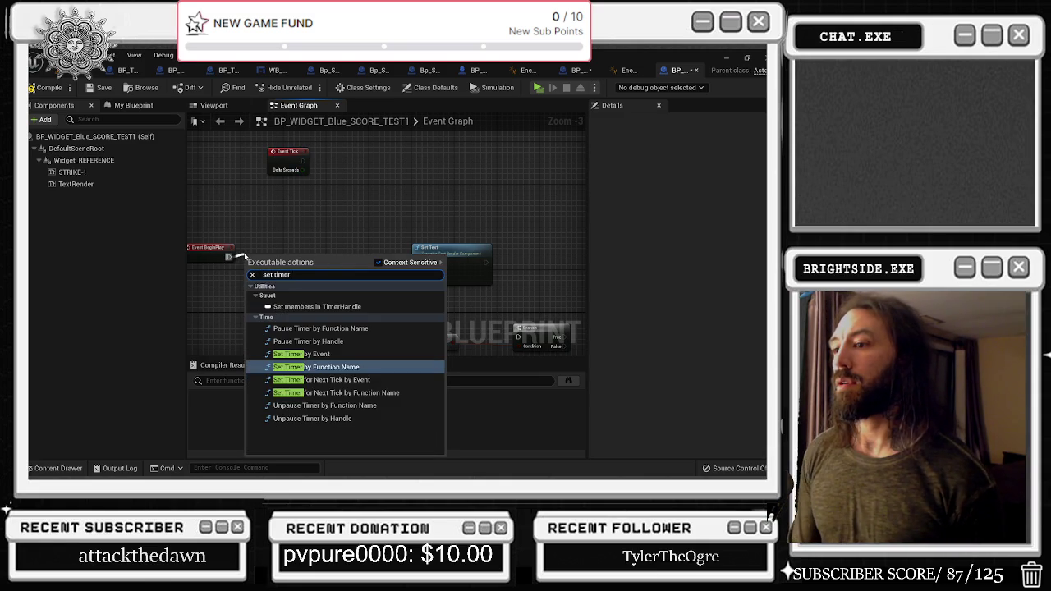
key("Up")
key("Return")
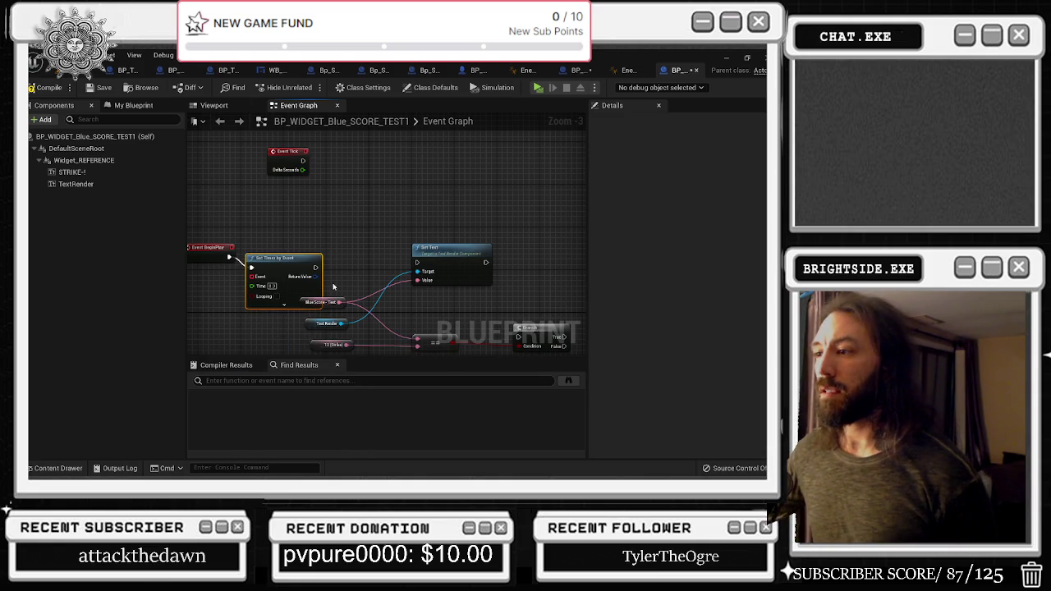
mouse_move(280, 258)
left_mouse_down()
mouse_move(296, 231)
mouse_move(285, 247)
mouse_move(337, 212)
mouse_move(381, 155)
mouse_move(330, 259)
left_mouse_up()
Hook a custom event named 'score card' to the timer's Event pin
type("creat")
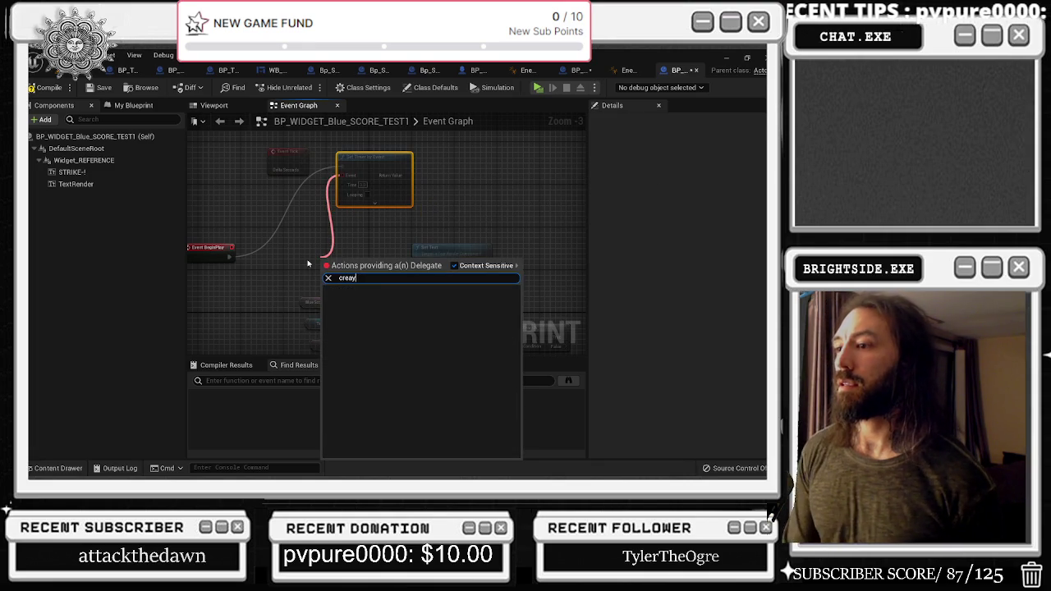
key("Return")
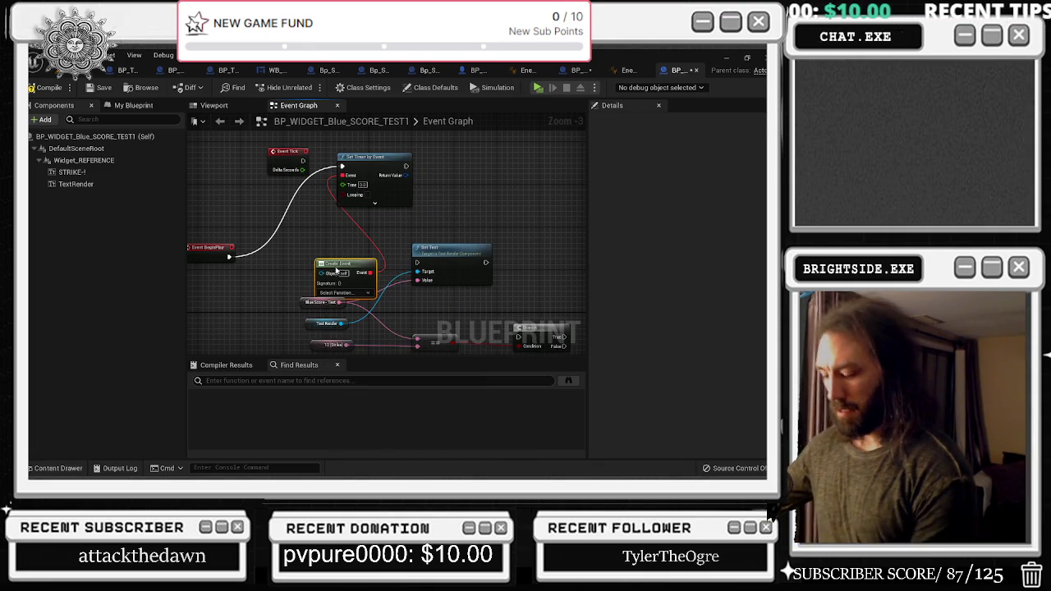
key("Delete")
left_click_drag(349, 176, 326, 232)
type("crea")
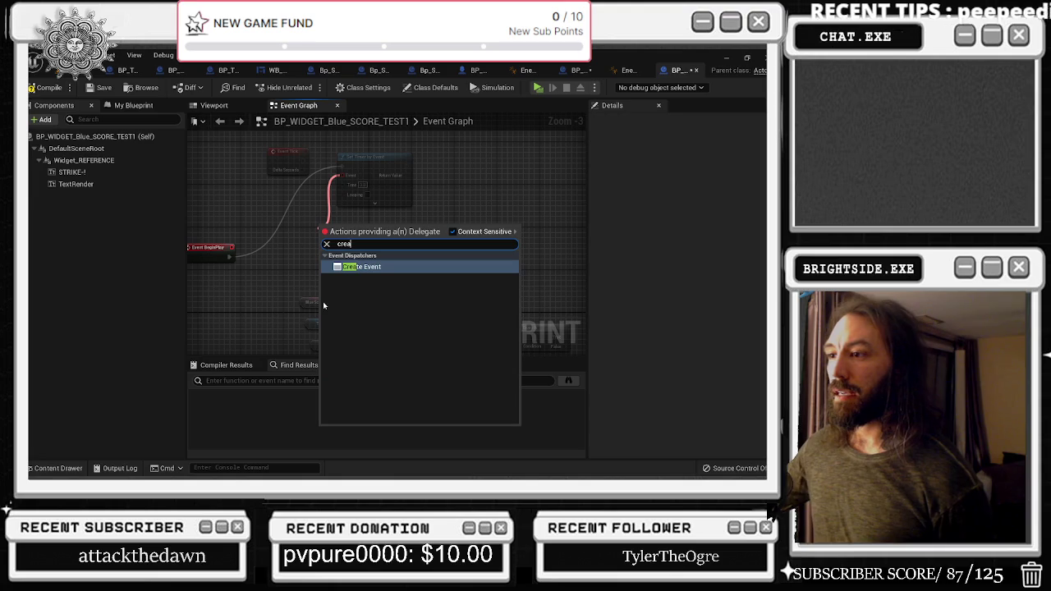
type("ustom")
key("Return")
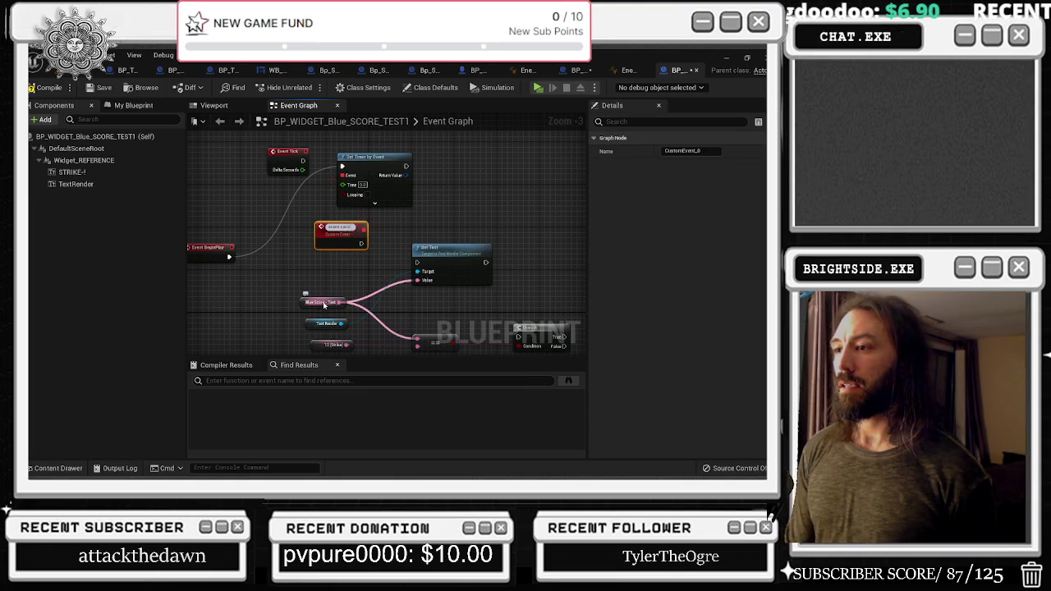
key("Return")
left_click(353, 169)
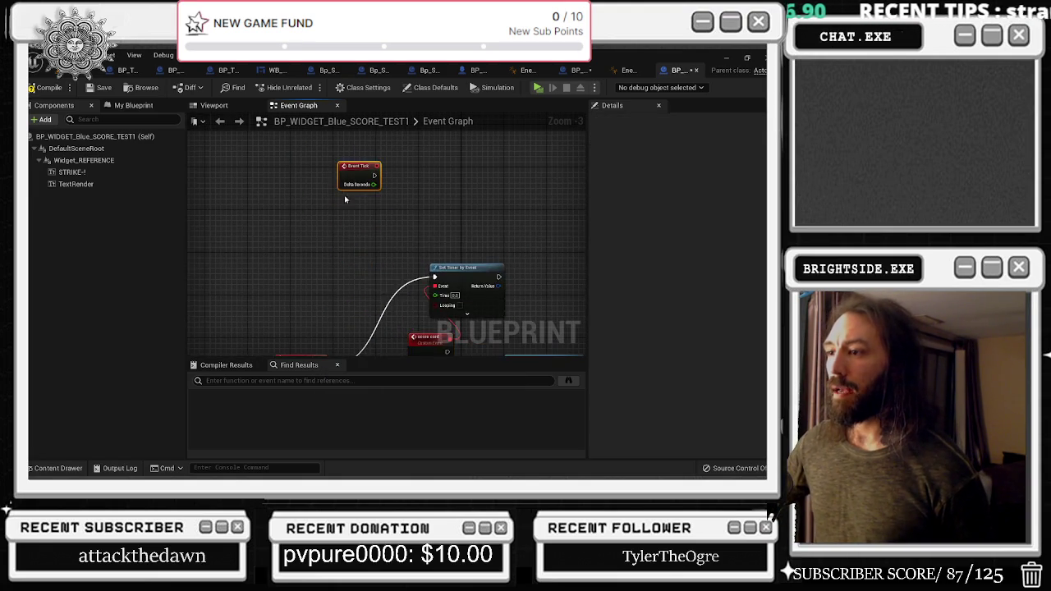
Delete the unused Event Tick, tidy the nodes, and make score card trigger Set Text
key("Delete")
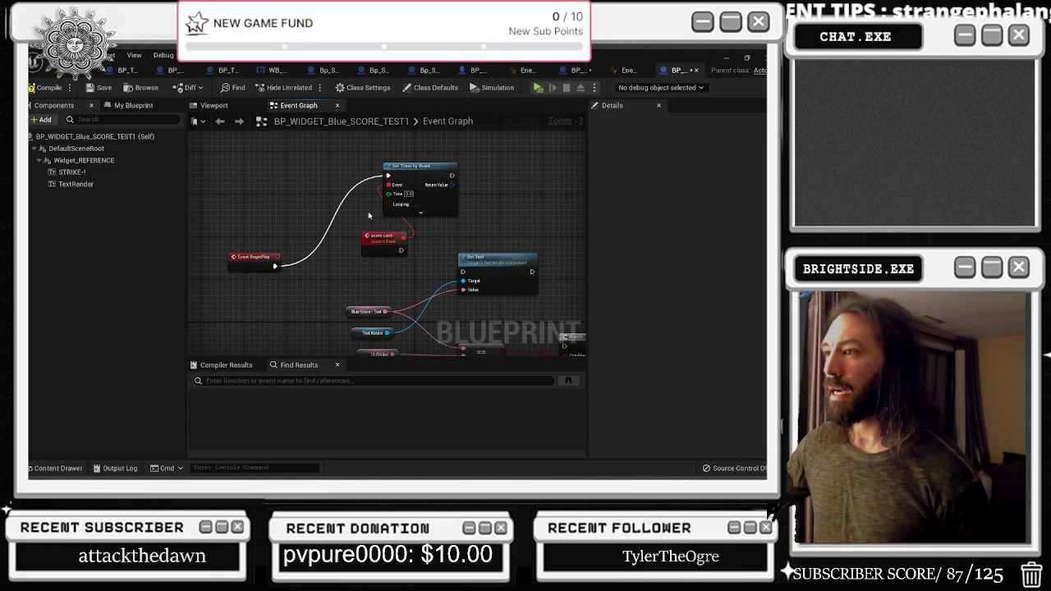
left_click_drag(308, 242, 341, 184)
left_click_drag(281, 203, 279, 117)
left_click_drag(341, 184, 353, 232)
left_click_drag(385, 198, 460, 247)
mouse_move(472, 201)
left_mouse_down()
mouse_move(432, 206)
mouse_move(446, 205)
left_mouse_up()
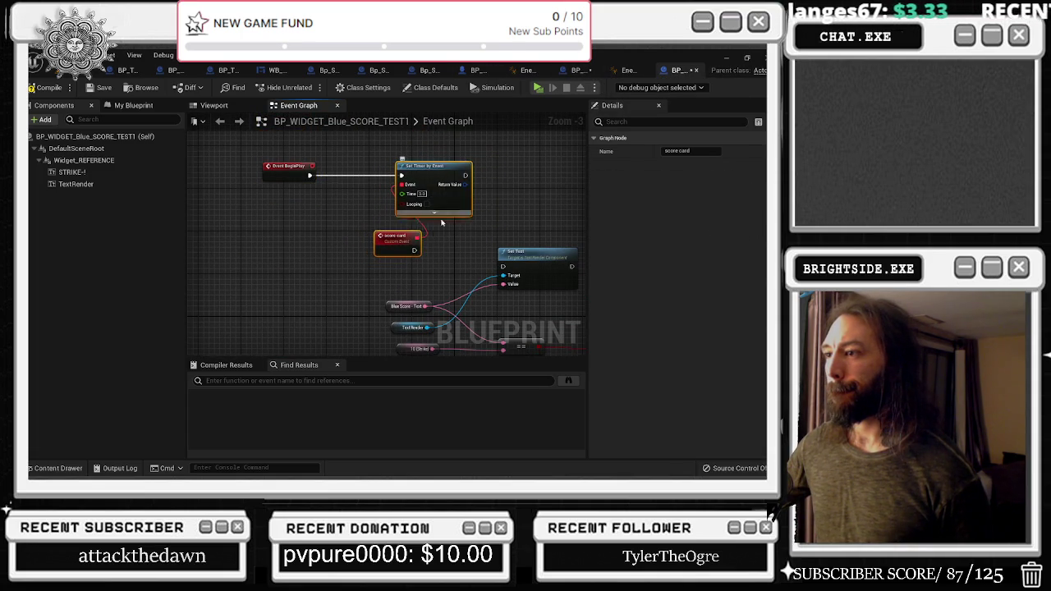
mouse_move(390, 247)
left_mouse_down()
mouse_move(367, 267)
mouse_move(503, 267)
left_mouse_up()
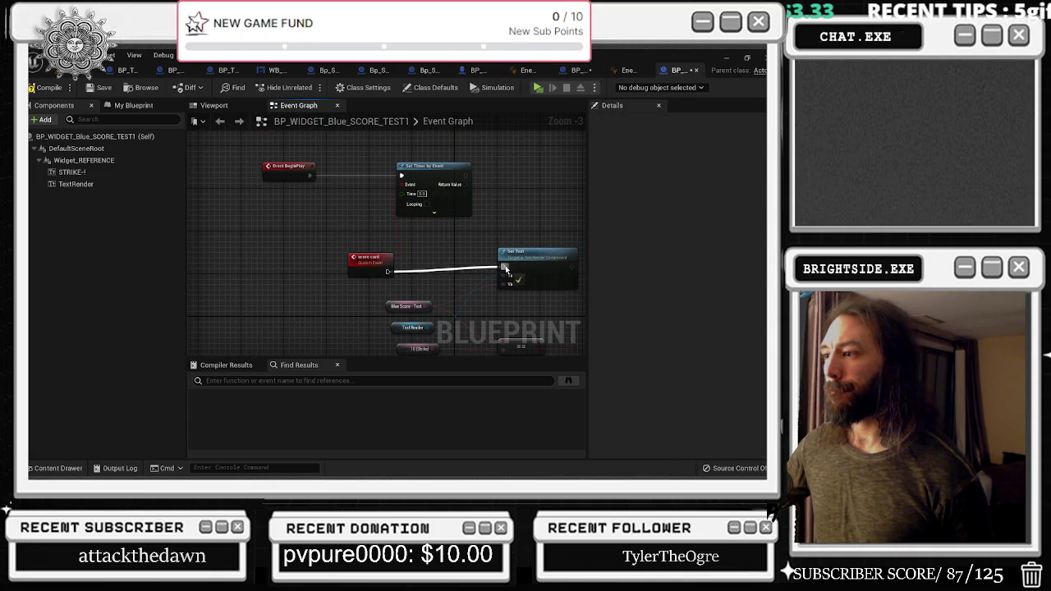
Review the timer's Time and delay options, then return to the bowling level and save
left_click(402, 267)
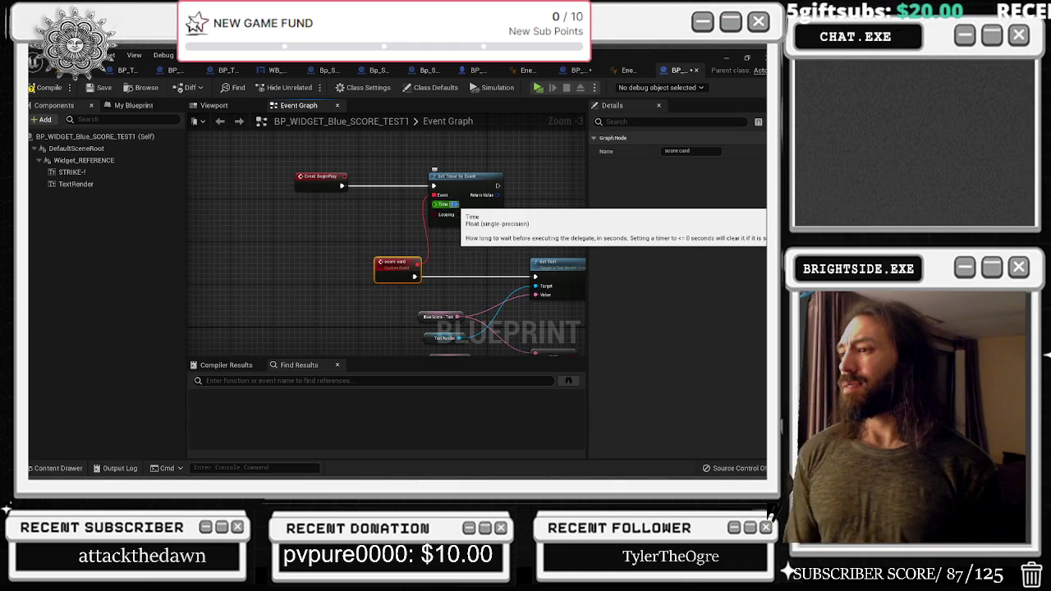
left_click(456, 205)
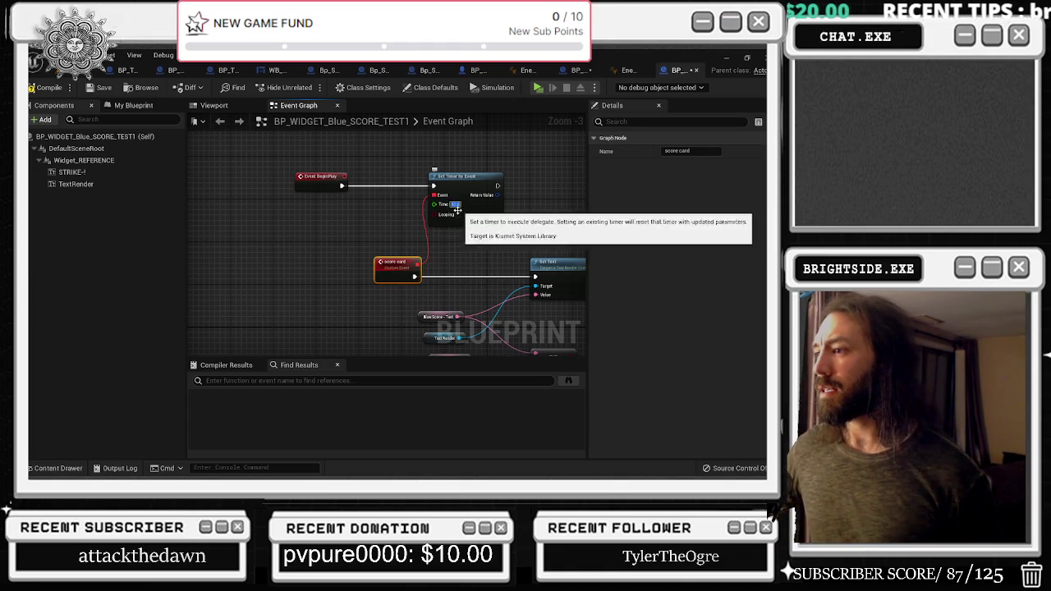
left_click(466, 222)
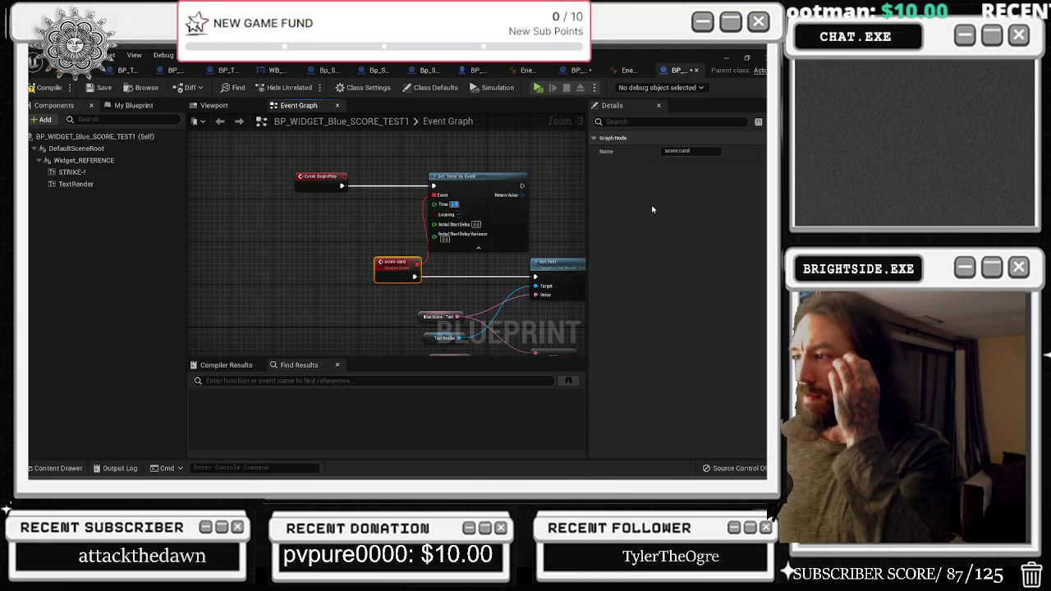
left_click_drag(390, 180, 281, 173)
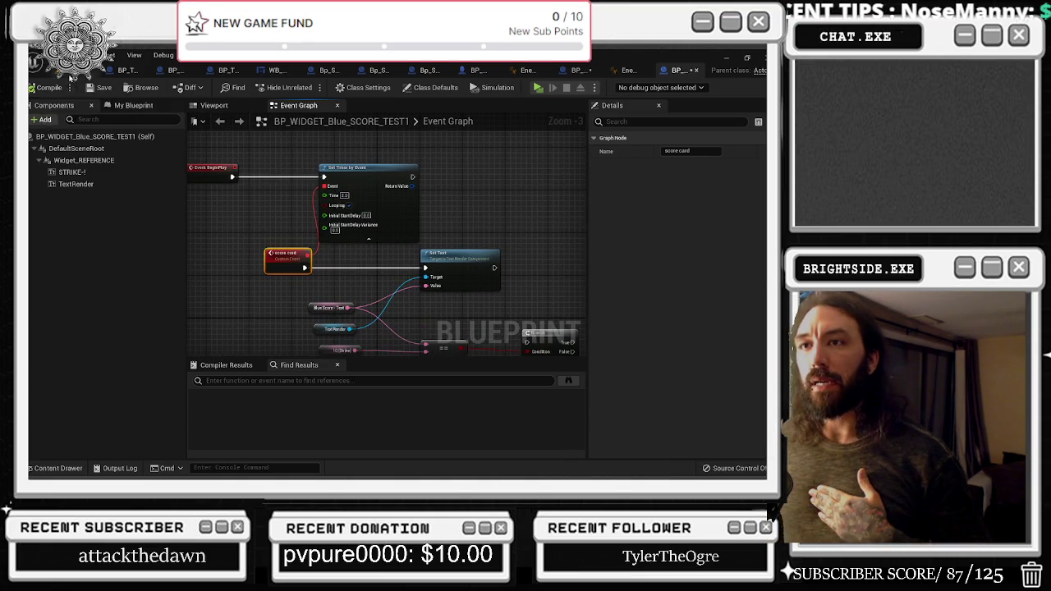
left_click(51, 73)
key("ctrl+s")
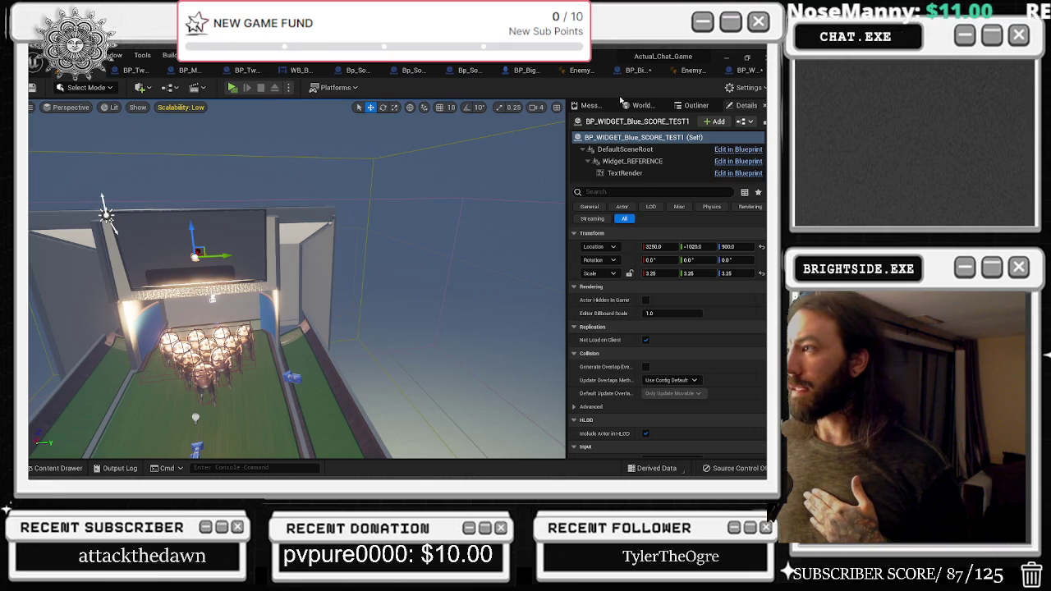
Show the Outliner and focus the viewport on the grouped bowling pins
left_click(632, 105)
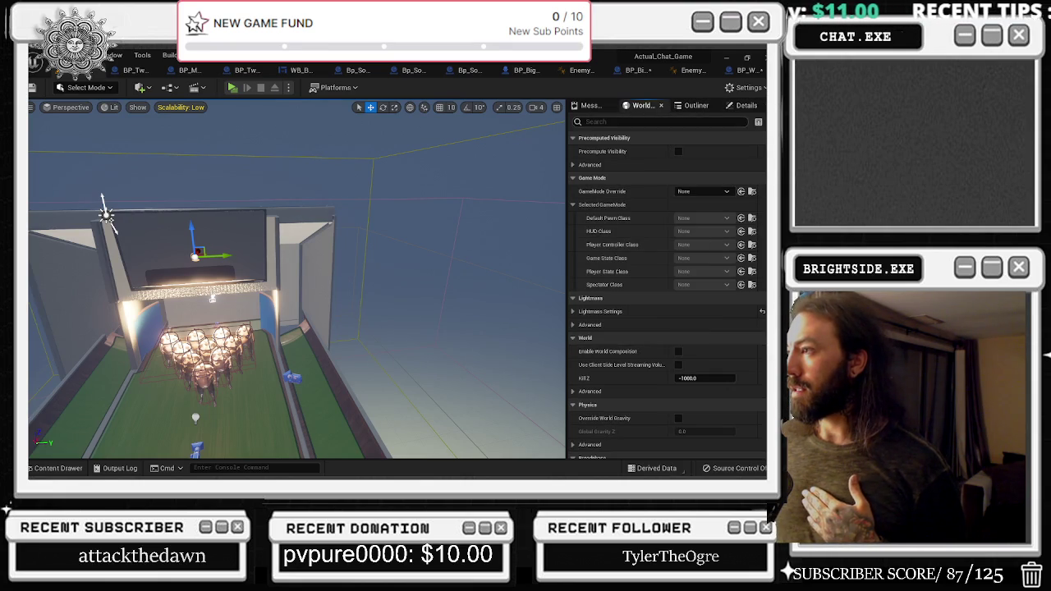
left_click(739, 106)
left_click(694, 105)
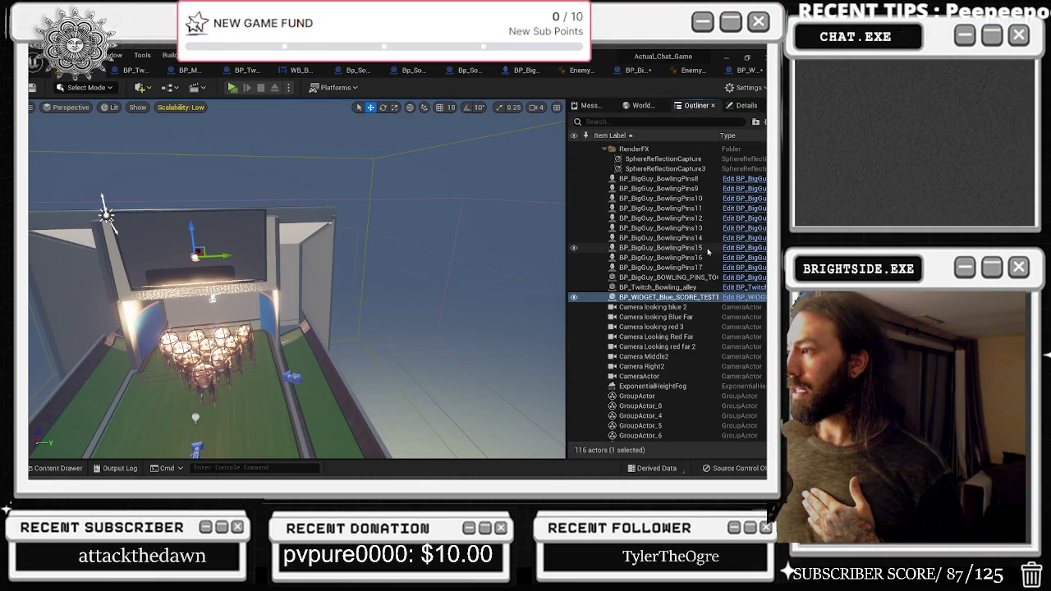
left_click(665, 278)
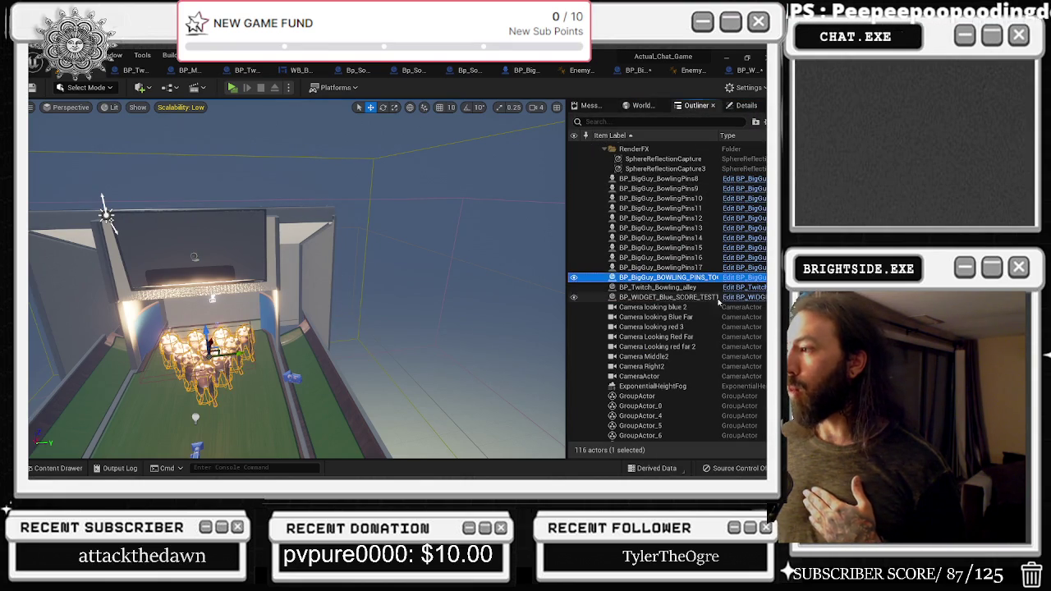
double_click(657, 288)
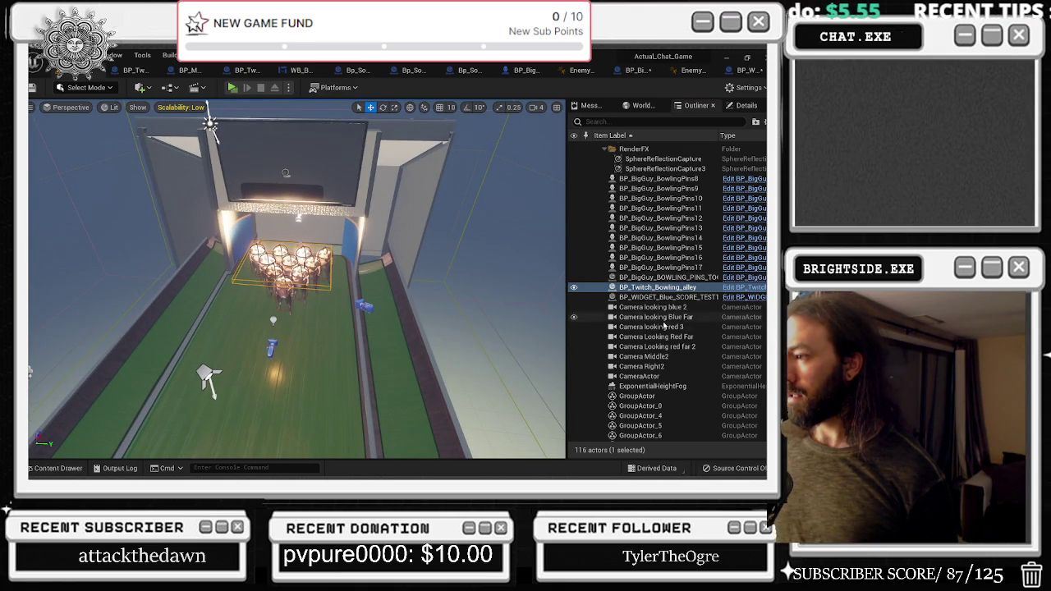
scroll(653, 312, "down", 5)
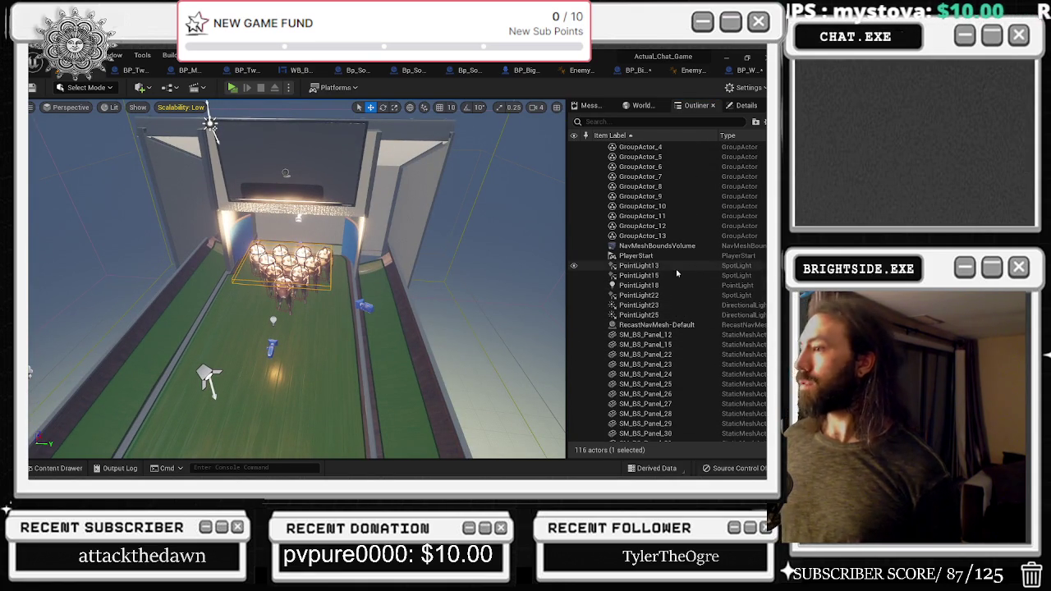
Delete PointLight25 from the level, keeping PointLight23
left_click(649, 306)
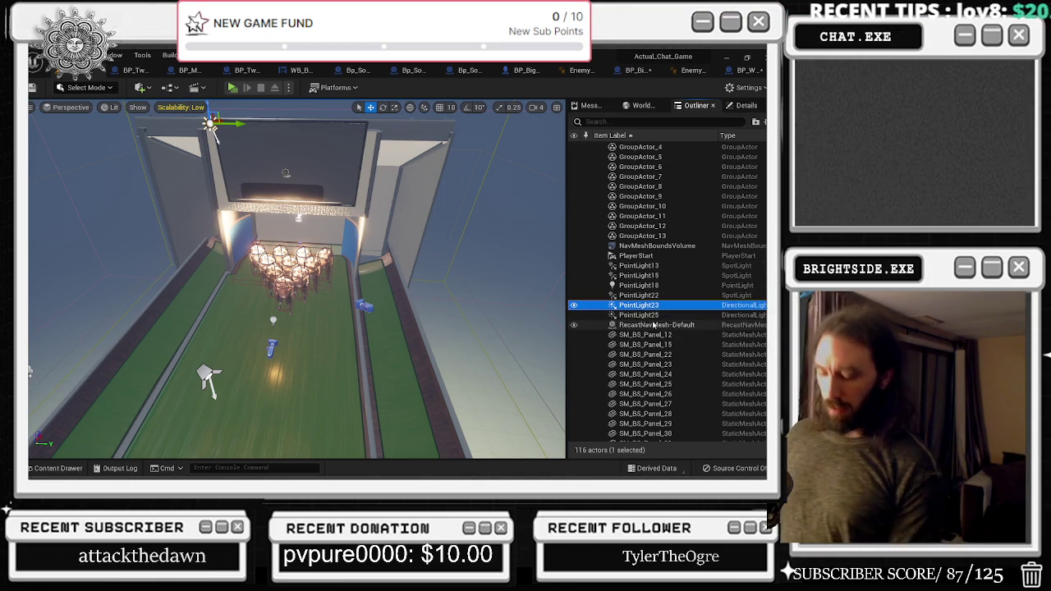
key("Delete")
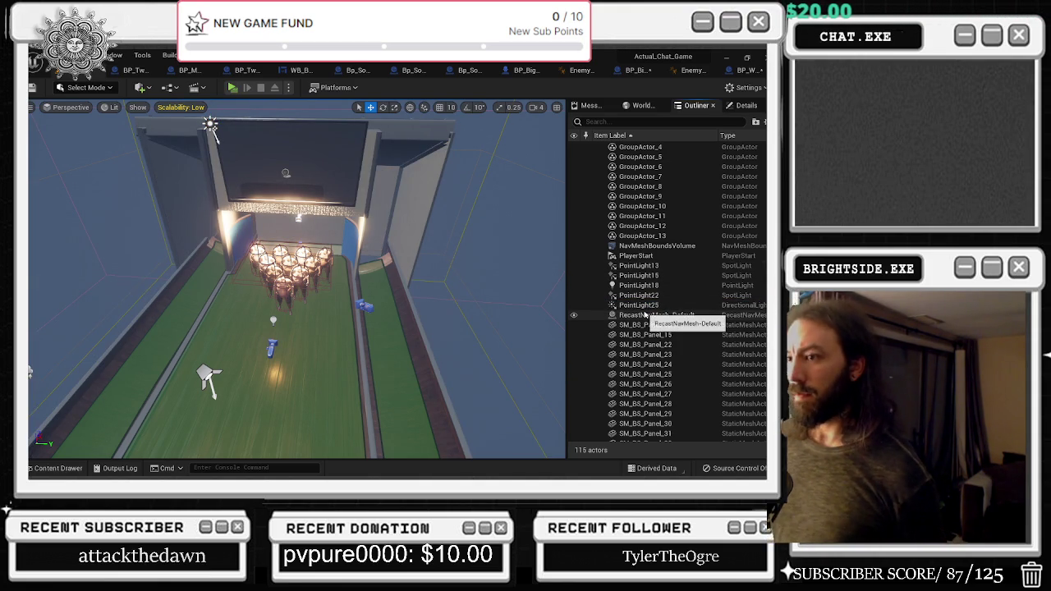
key("ctrl+z")
left_click(637, 315)
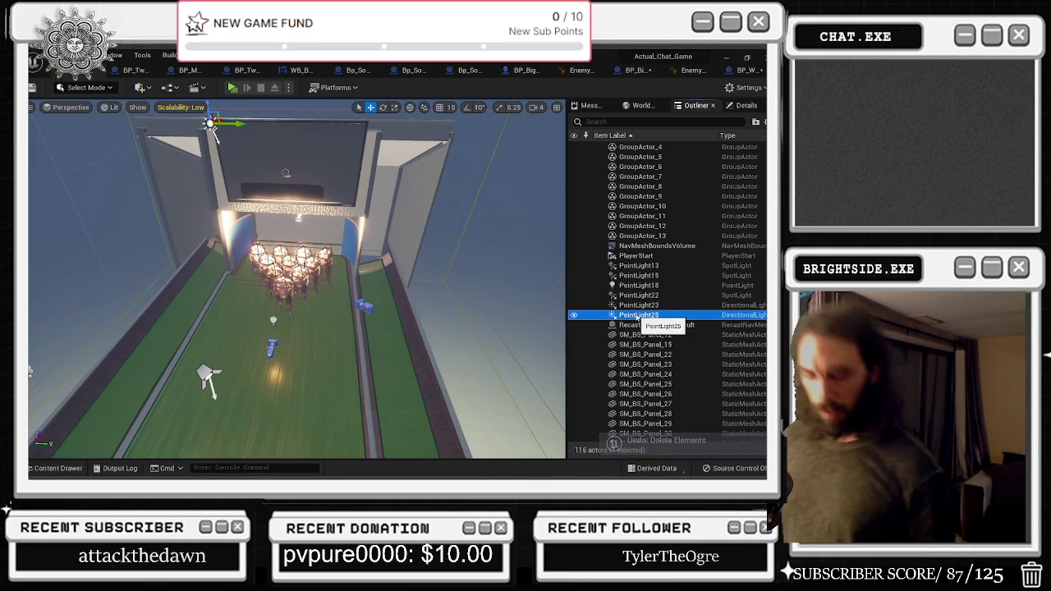
key("Delete")
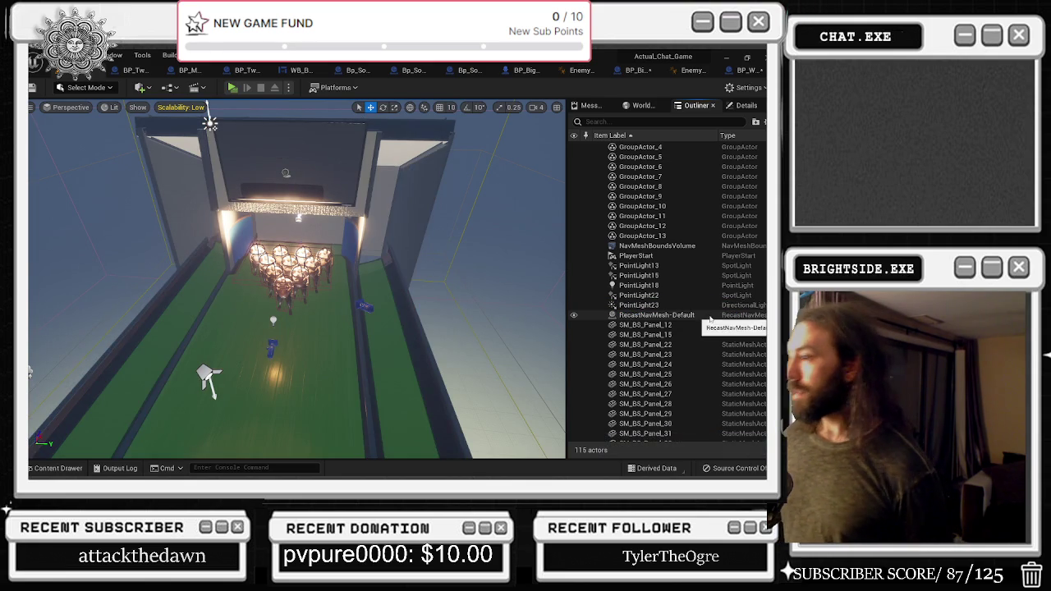
left_click(710, 318)
Compare the scene with the height fog toggled, then delete the Light Source directional light
scroll(733, 330, "down", 5)
scroll(733, 331, "down", 3)
scroll(691, 372, "up", 10)
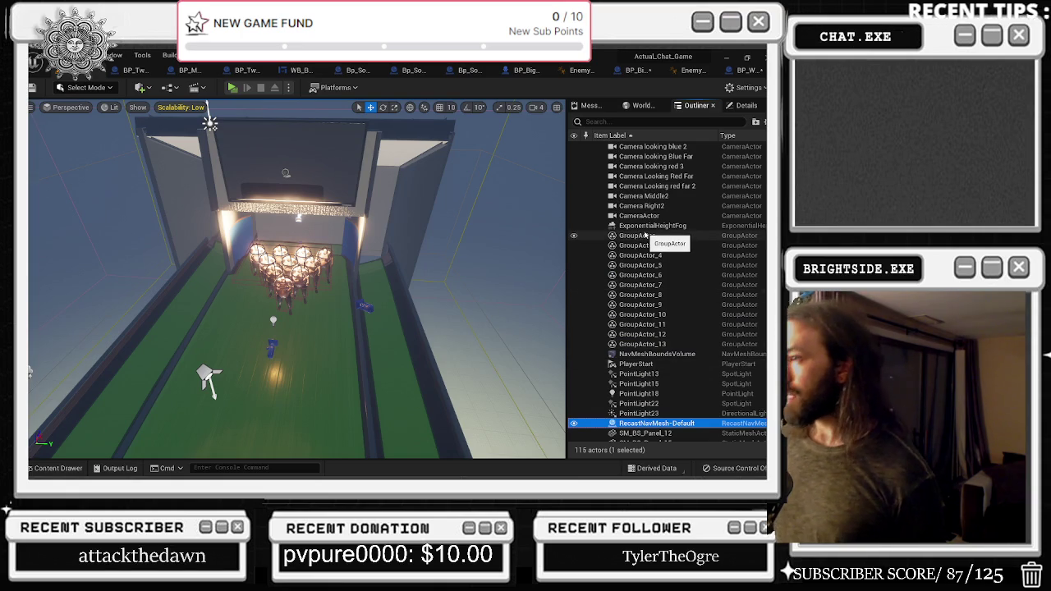
left_click(641, 226)
left_click(574, 225)
left_click(575, 226)
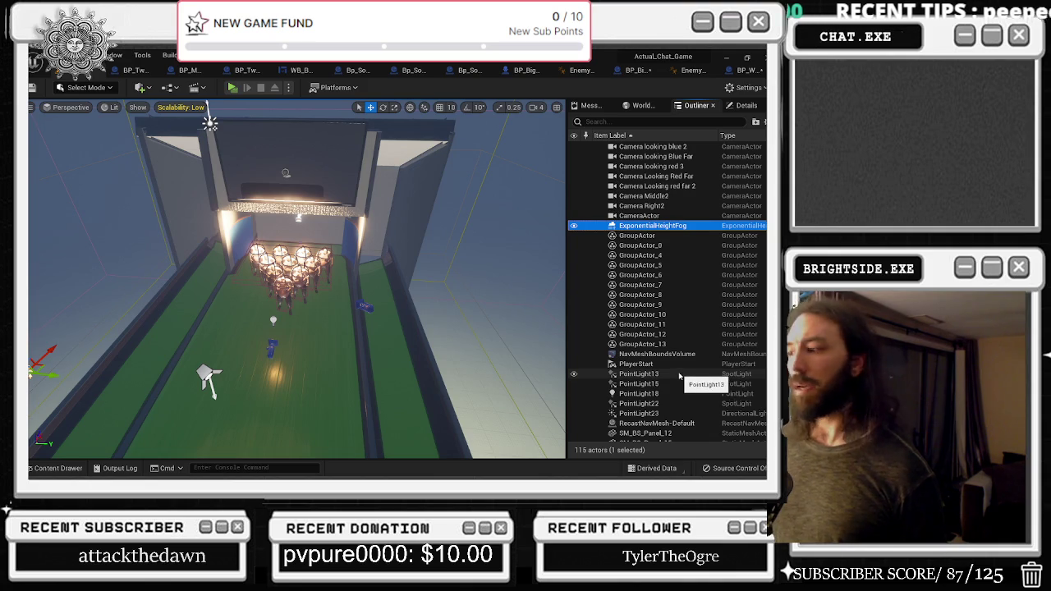
scroll(677, 379, "up", 5)
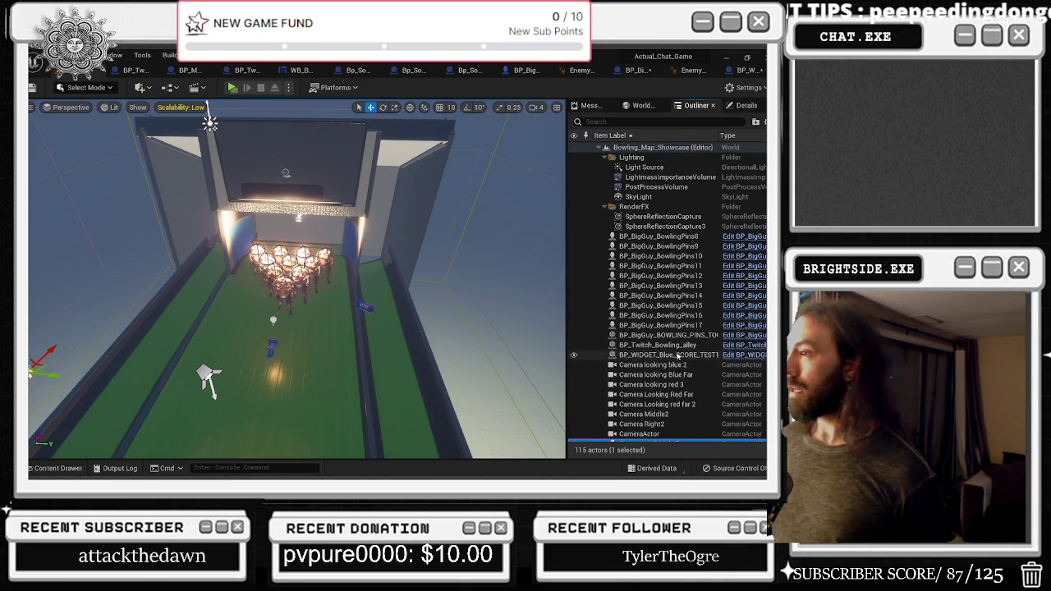
left_click(649, 168)
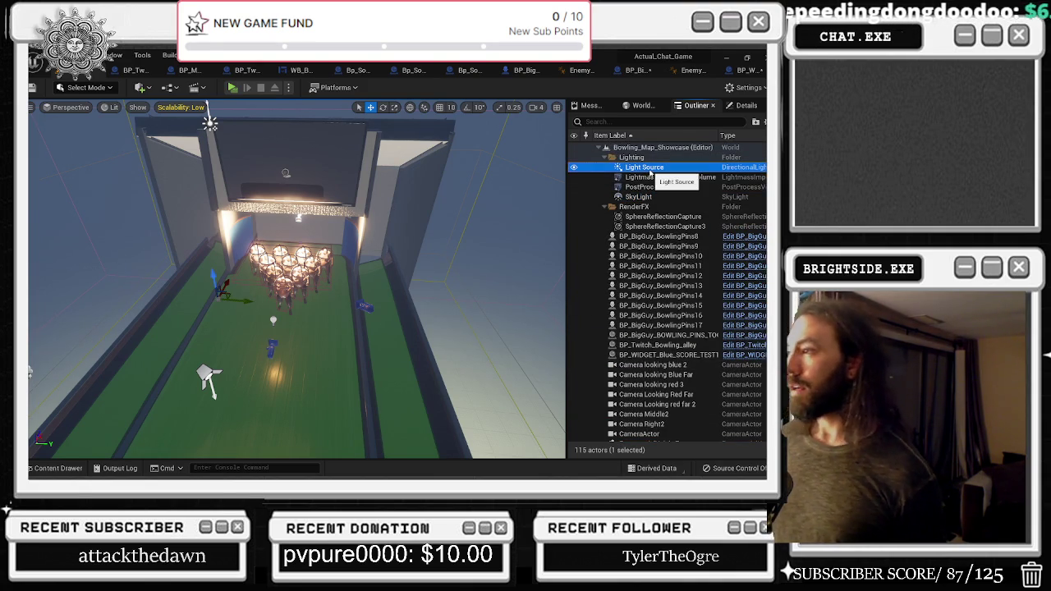
key("Delete")
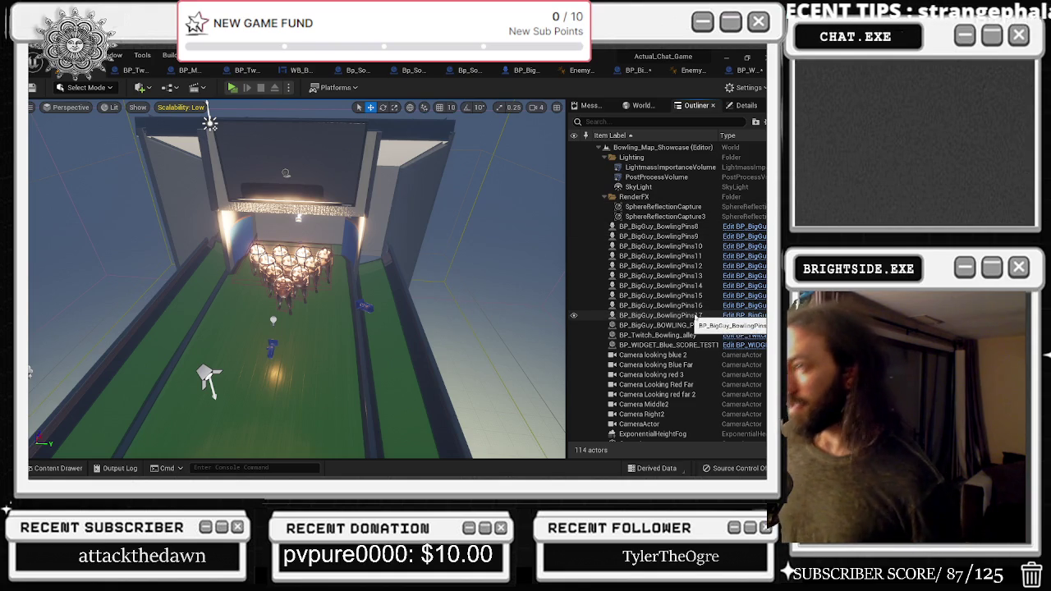
Show a frame-rate readout with the 'stat fps' console command
left_click_drag(116, 263, 271, 263)
key("grave")
type("stat f")
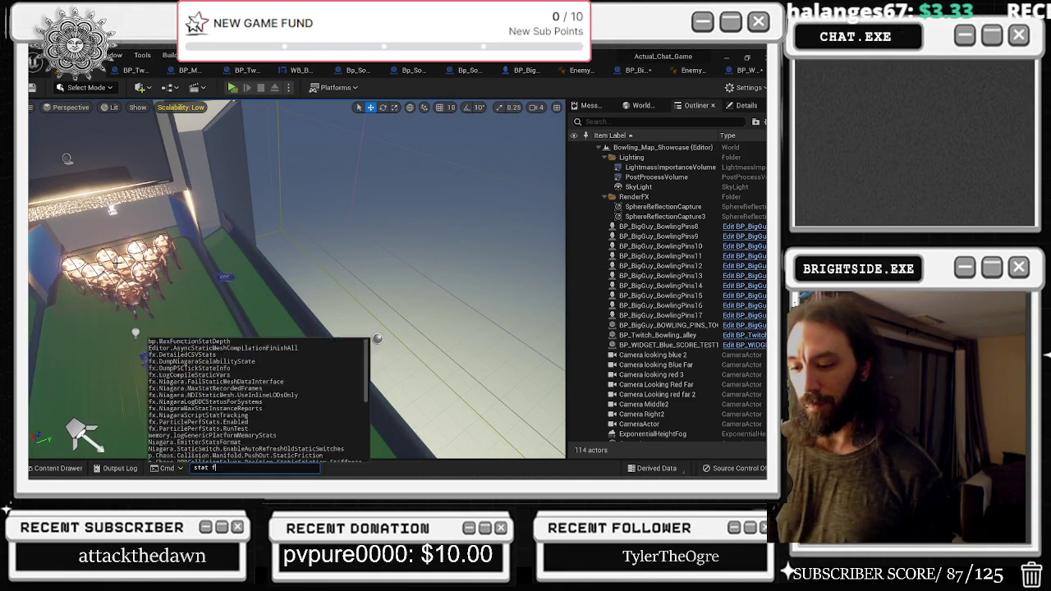
type("ps")
key("Return")
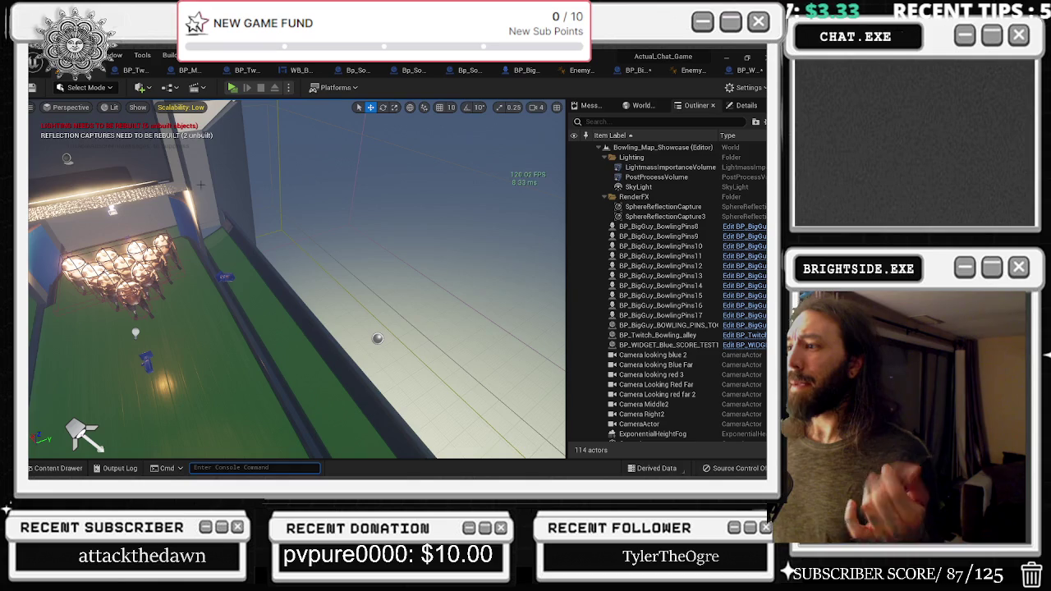
left_click_drag(469, 240, 354, 296)
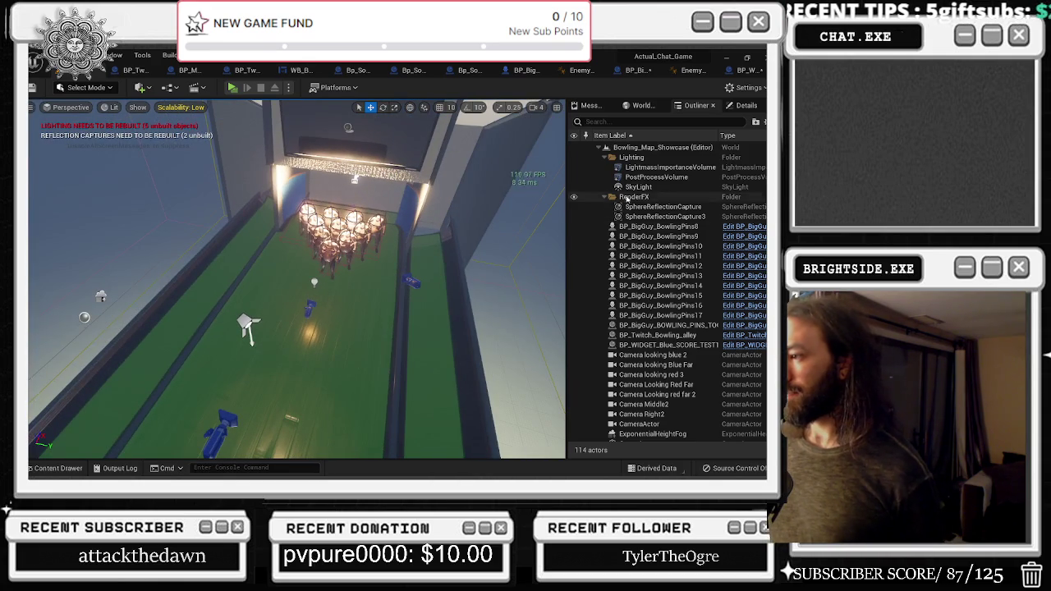
left_click(657, 335)
Frame the BP_Twitch_Bowling_alley actor and open its Event Graph
key("f")
left_click_drag(416, 229, 399, 243)
key("ctrl+e")
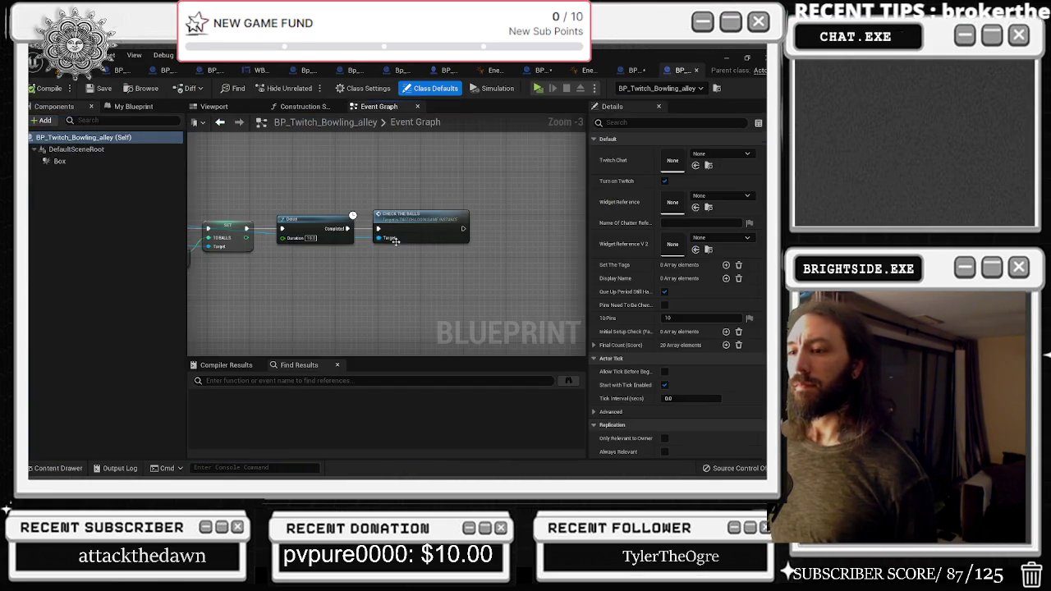
left_click_drag(326, 282, 474, 292)
scroll(369, 311, "down", 1)
mouse_move(369, 310)
left_mouse_down()
mouse_move(386, 263)
mouse_move(425, 281)
mouse_move(525, 222)
mouse_move(480, 238)
mouse_move(576, 226)
left_mouse_up()
Select the command-parameter nodes and move the Check for all commands event right
left_click(480, 238)
left_click_drag(360, 223, 495, 241)
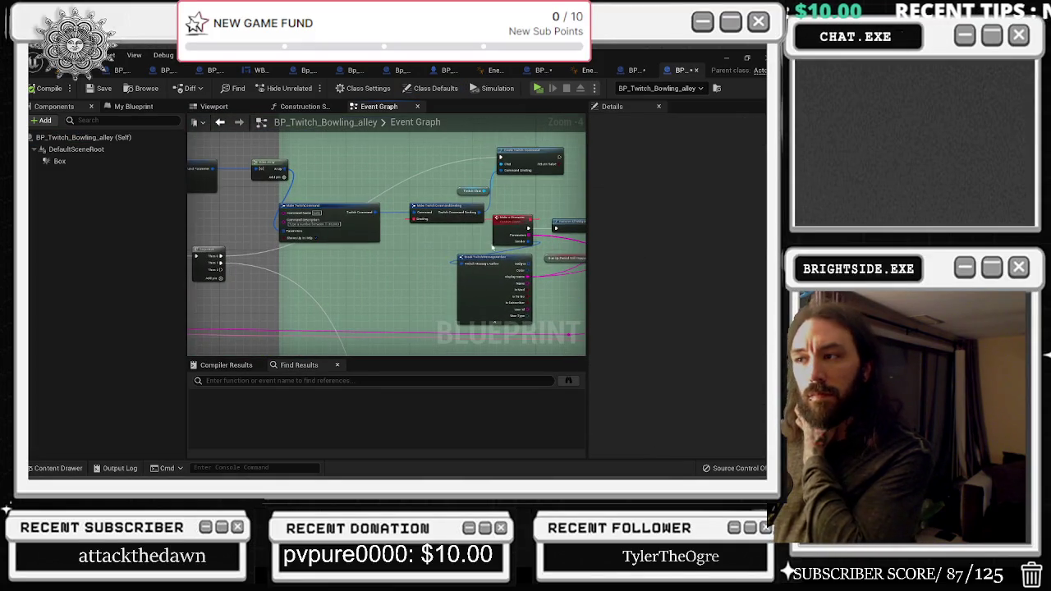
left_click_drag(336, 205, 429, 235)
left_click(258, 199)
mouse_move(258, 200)
left_mouse_down()
mouse_move(466, 235)
mouse_move(436, 256)
mouse_move(579, 237)
left_mouse_up()
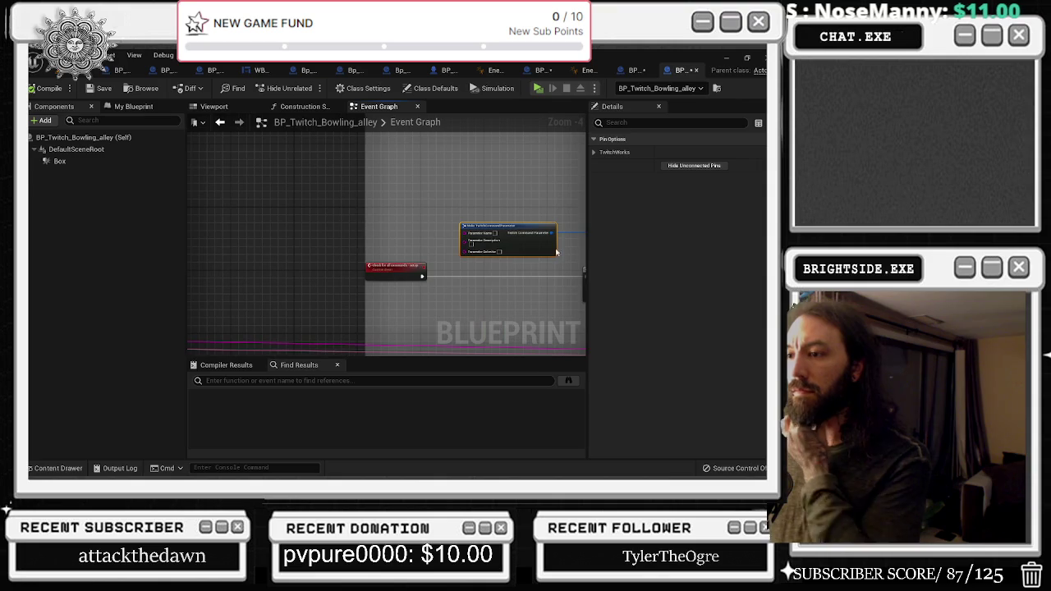
mouse_move(403, 267)
left_mouse_down()
mouse_move(509, 265)
mouse_move(412, 246)
mouse_move(420, 251)
left_mouse_up()
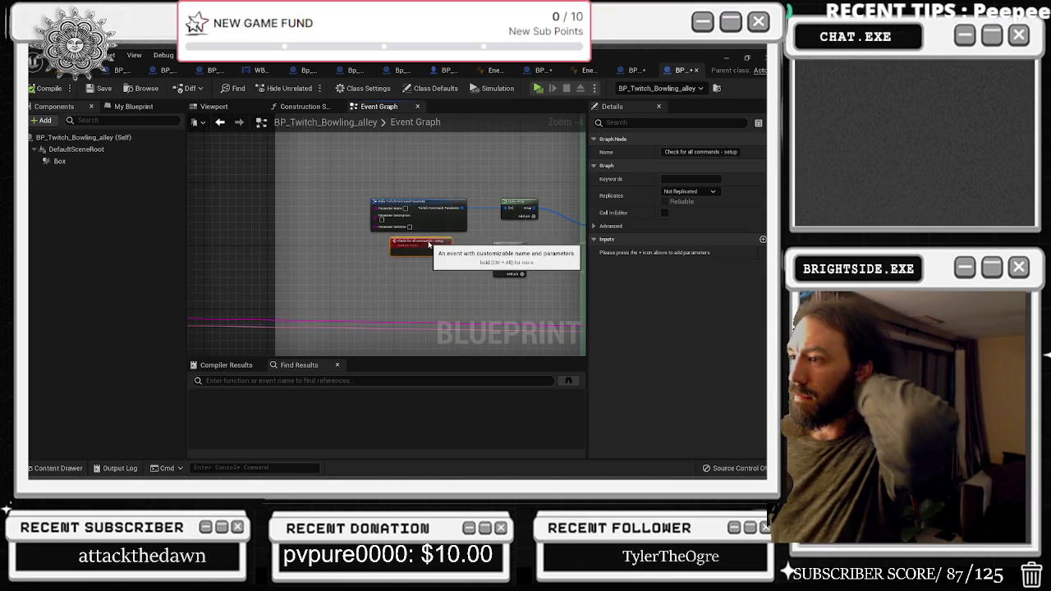
scroll(452, 193, "down", 3)
scroll(472, 264, "up", 2)
scroll(367, 186, "up", 1)
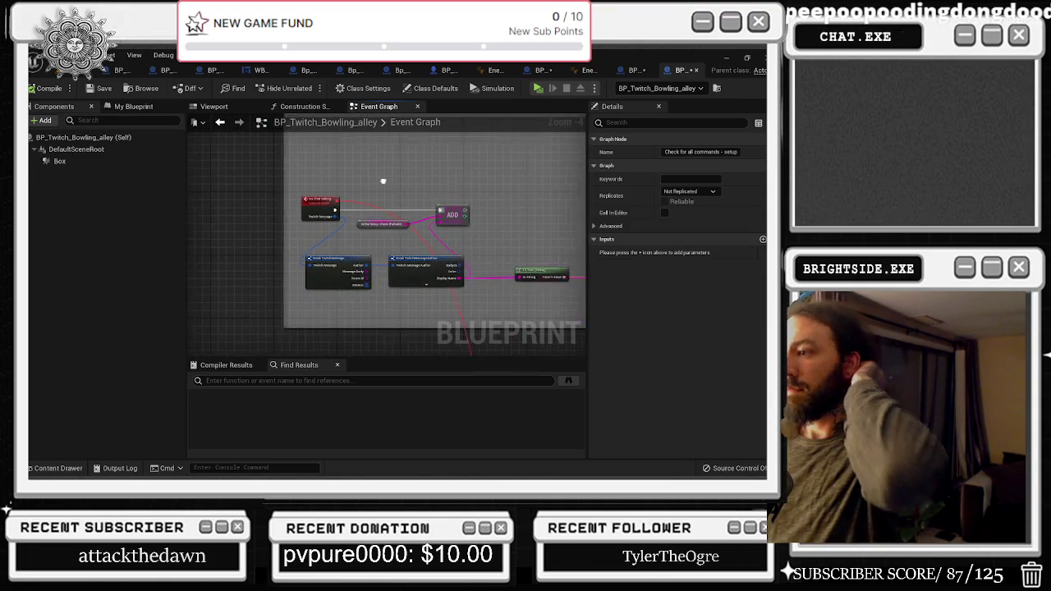
Reposition the ADD, initial setup Check and on Chat talking nodes, then browse to Bp_Bowlingball
left_click_drag(441, 215, 489, 216)
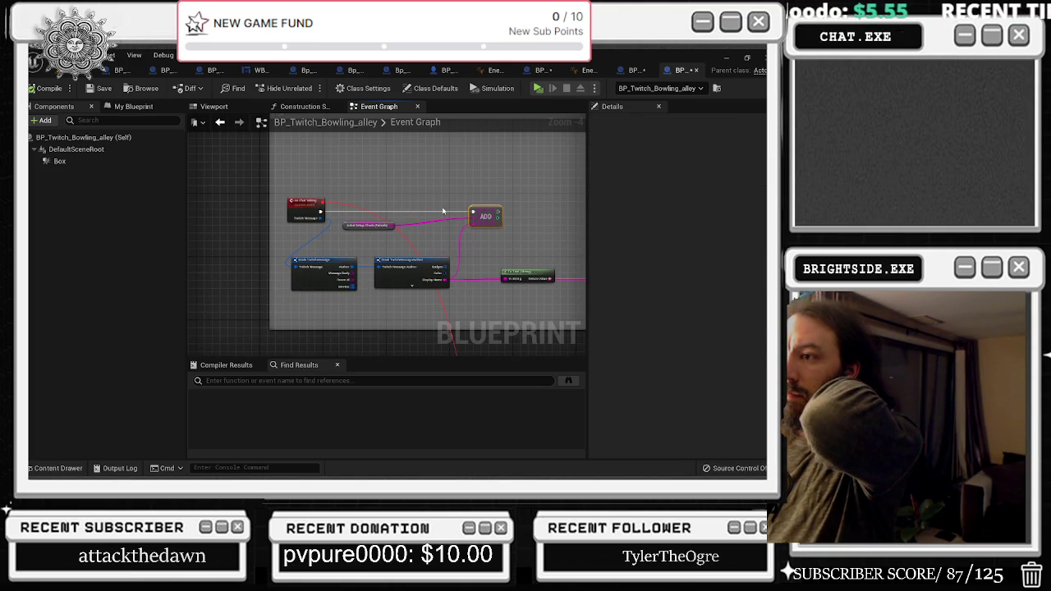
left_click_drag(343, 228, 411, 187)
left_click_drag(287, 204, 239, 204)
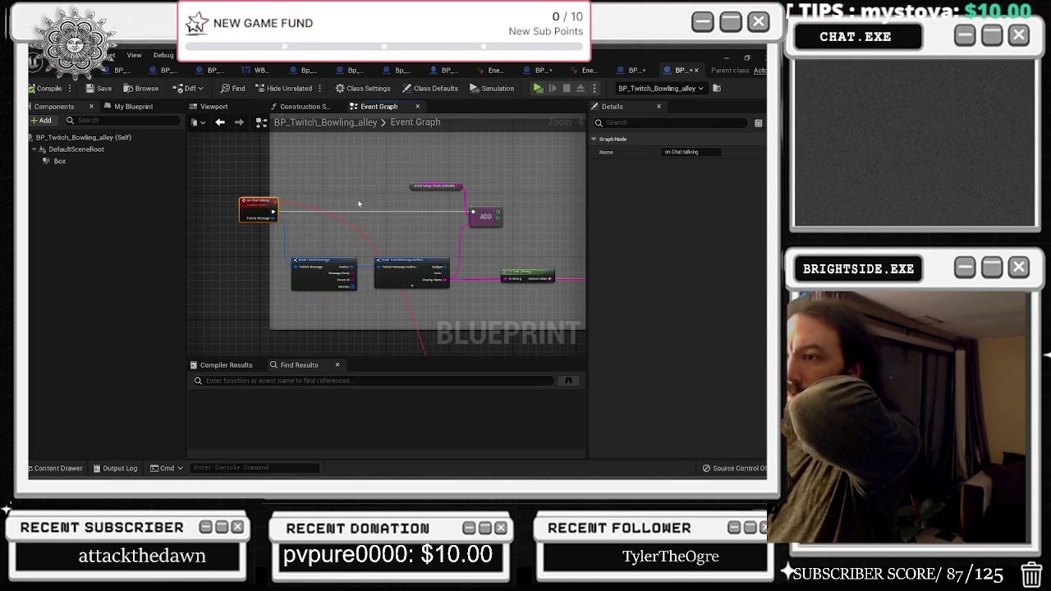
scroll(436, 223, "down", 8)
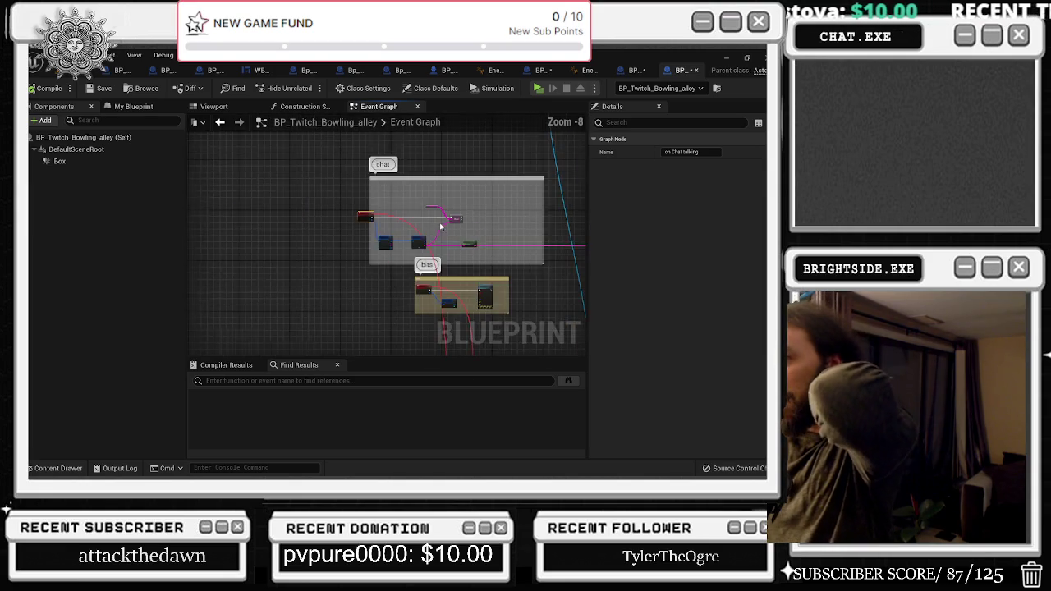
scroll(434, 223, "up", 3)
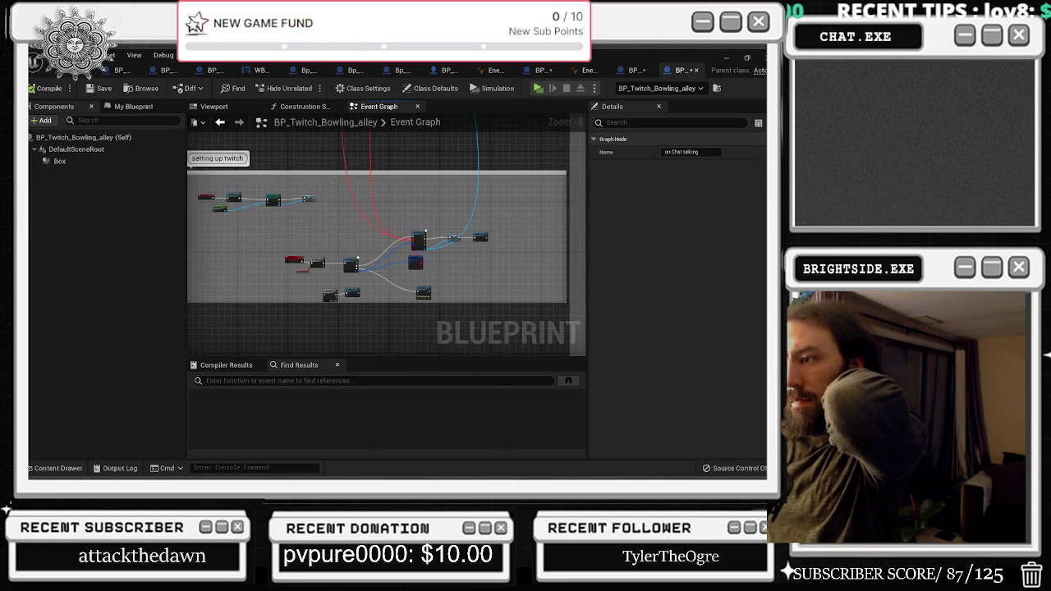
scroll(386, 239, "down", 3)
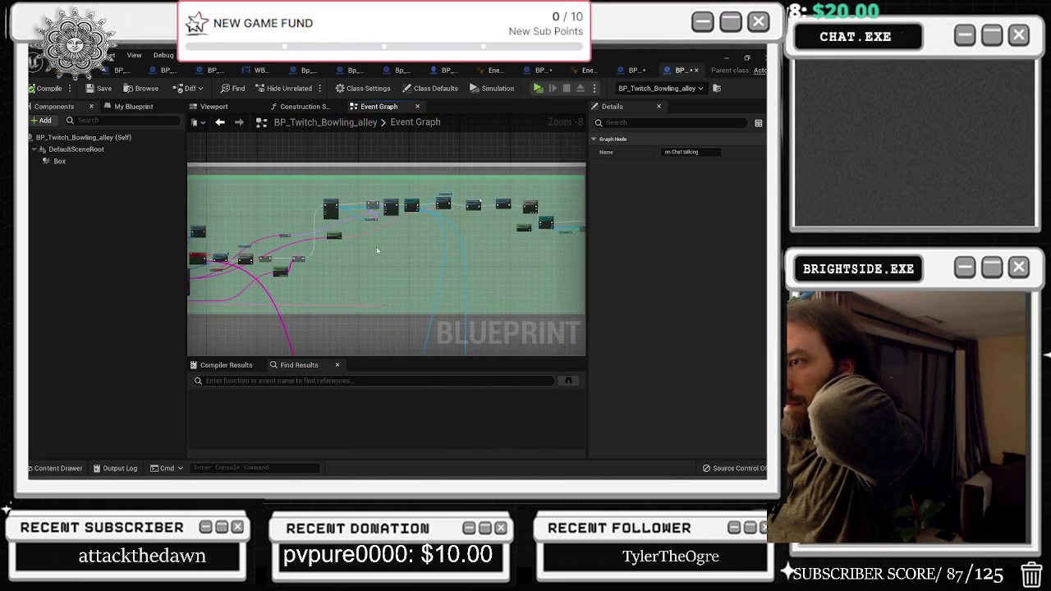
scroll(394, 271, "up", 8)
left_click(321, 242)
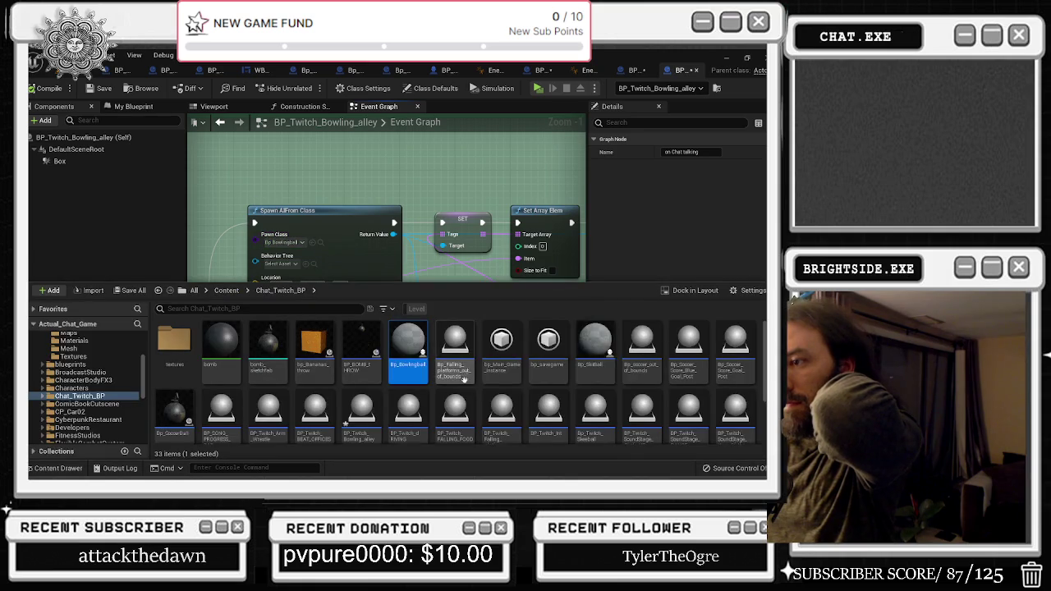
Open Bp_Bowlingball and inspect its overlap event, cast and physics nodes
double_click(408, 341)
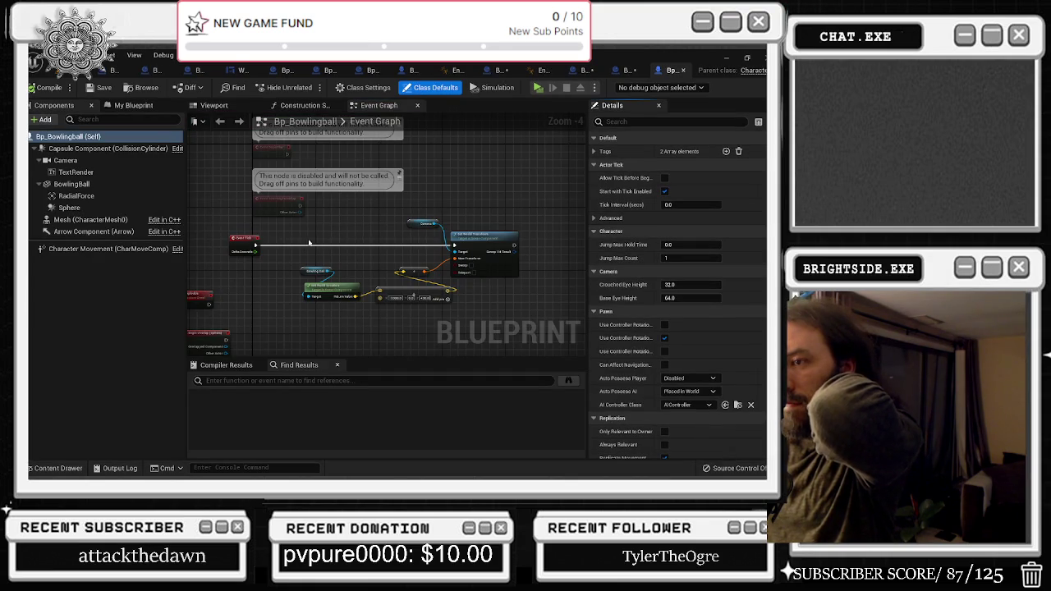
left_click_drag(396, 212, 517, 318)
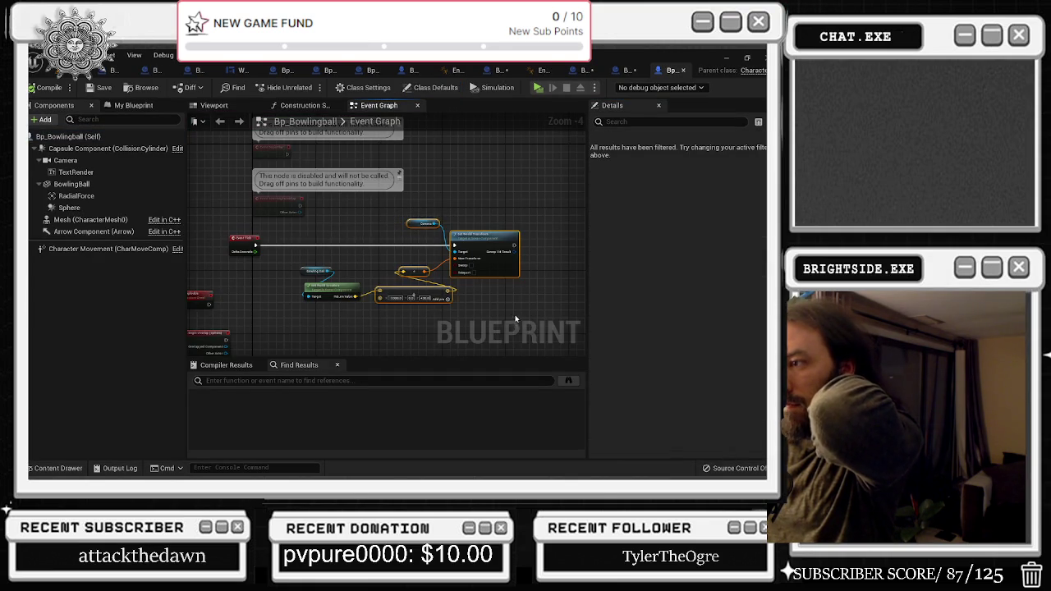
mouse_move(324, 305)
left_mouse_down()
mouse_move(359, 299)
mouse_move(423, 176)
left_mouse_up()
mouse_move(418, 257)
left_mouse_down()
mouse_move(336, 181)
mouse_move(476, 280)
mouse_move(547, 292)
left_mouse_up()
scroll(450, 296, "down", 3)
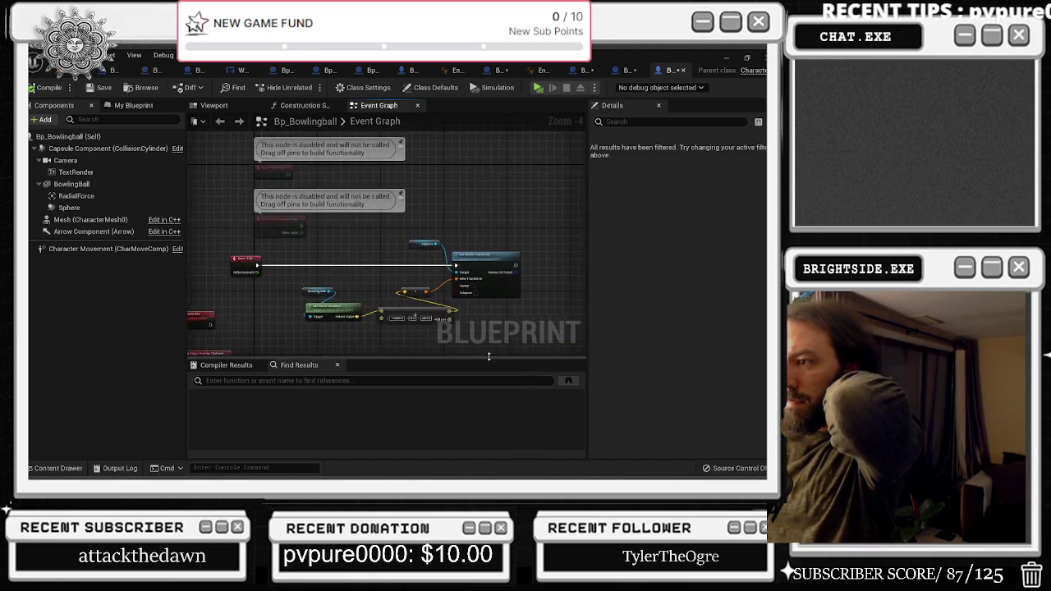
scroll(374, 321, "up", 4)
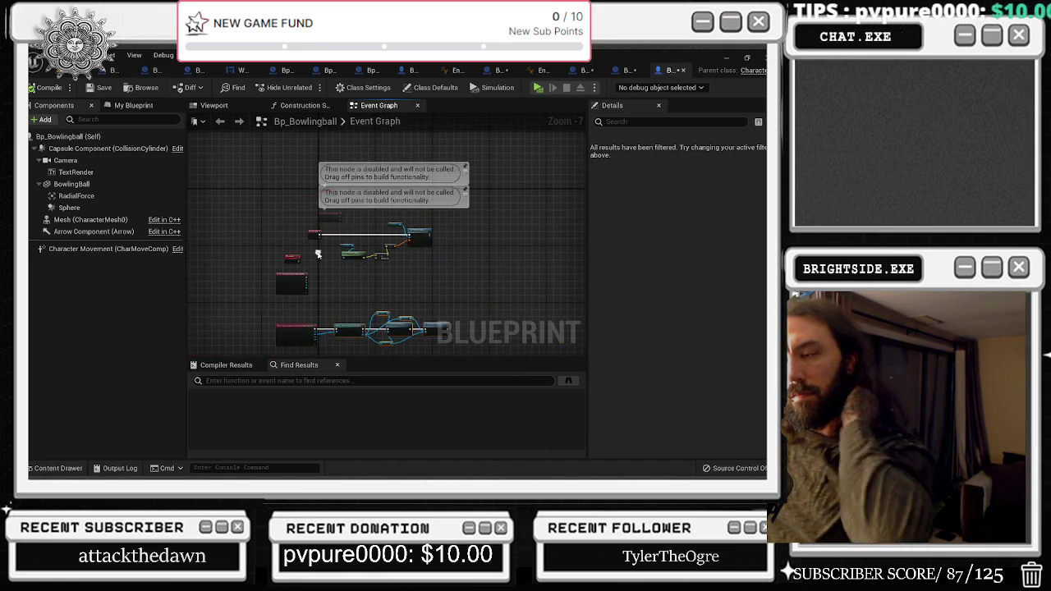
scroll(295, 253, "down", 2)
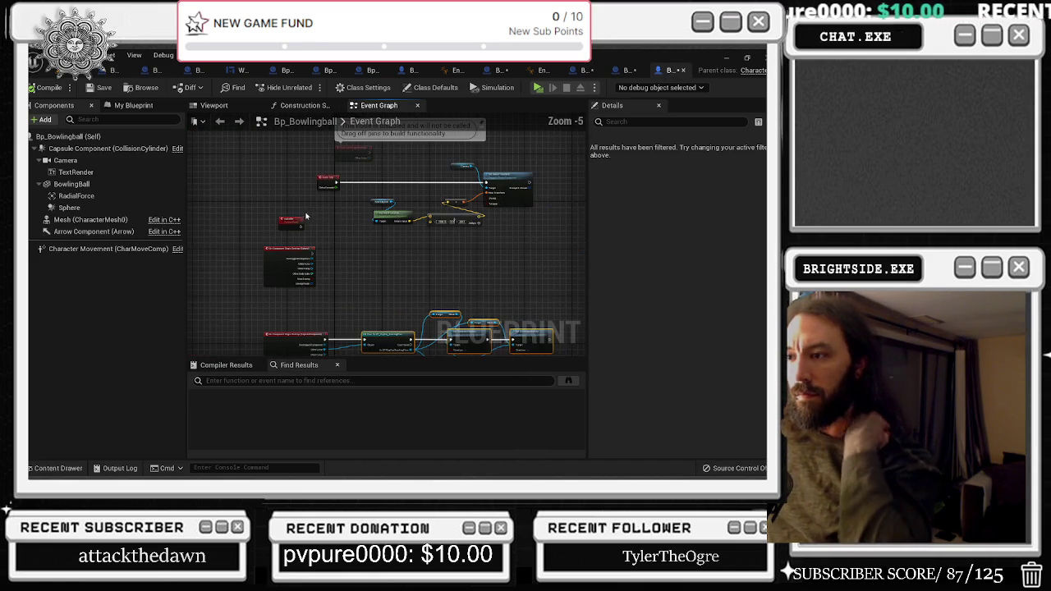
scroll(305, 232, "up", 3)
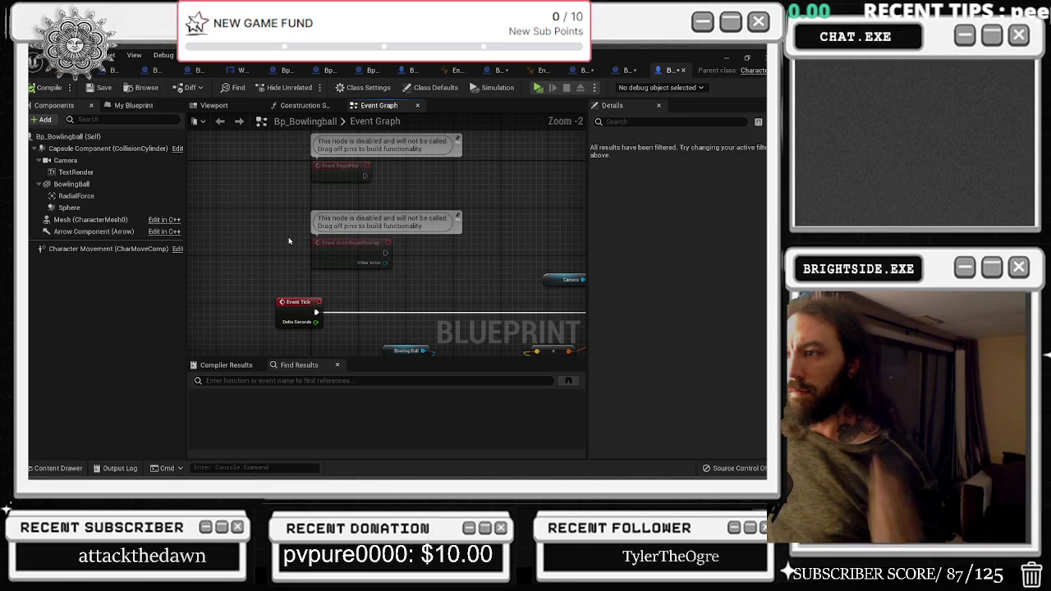
key("alt+Tab")
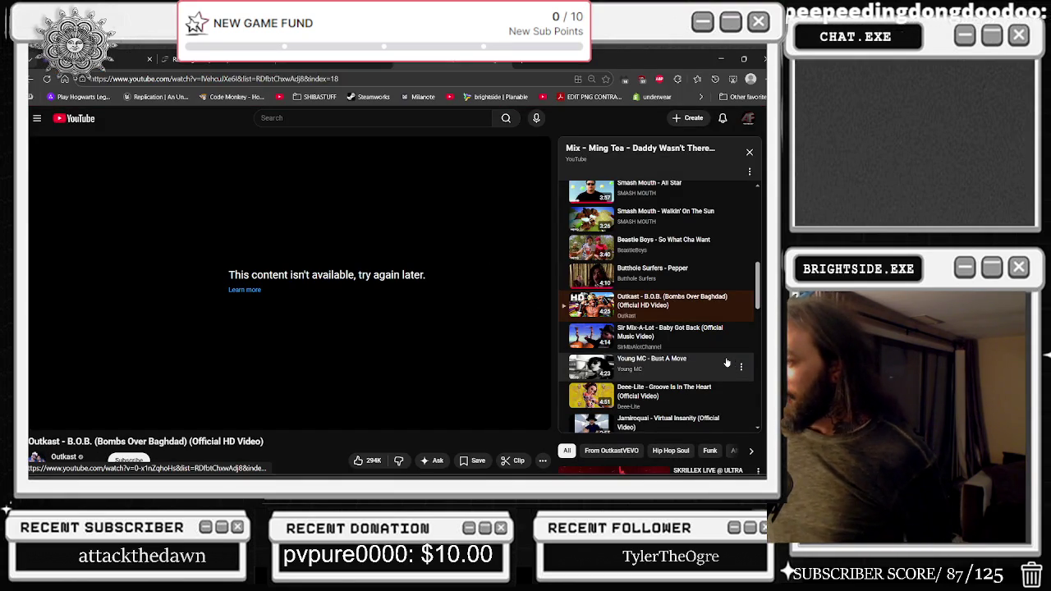
Play Spiderbait's 'Black Betty' from the YouTube playlist, then return to Unreal Editor
scroll(734, 383, "down", 2)
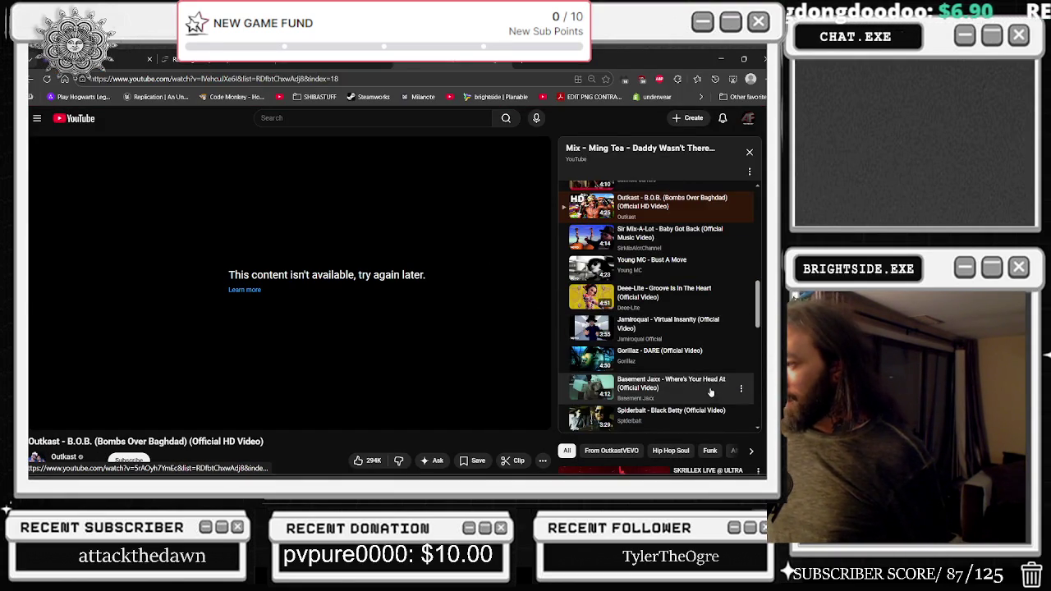
scroll(694, 376, "down", 1)
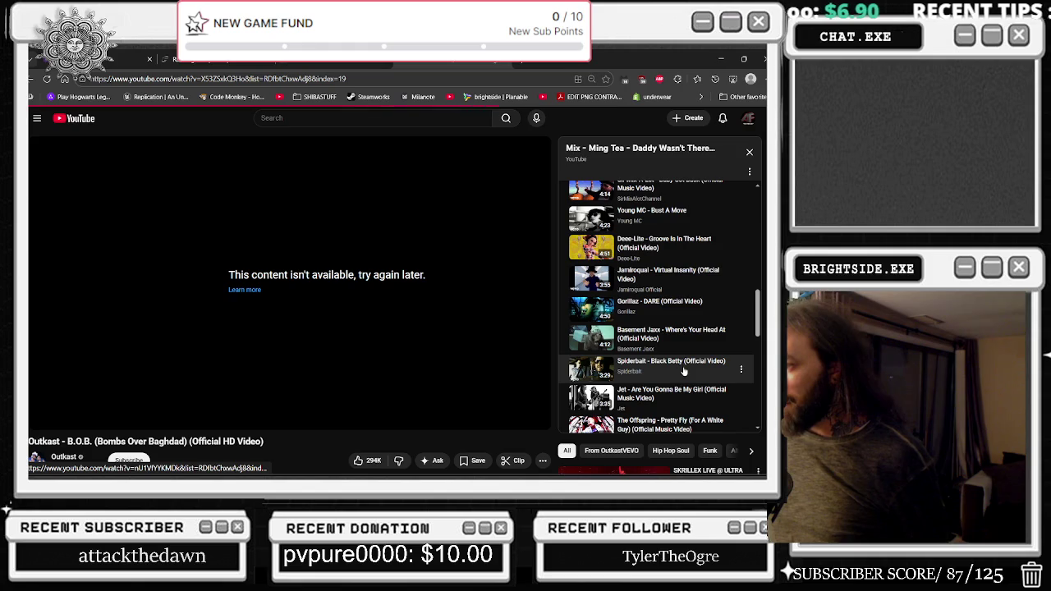
scroll(684, 377, "down", 1)
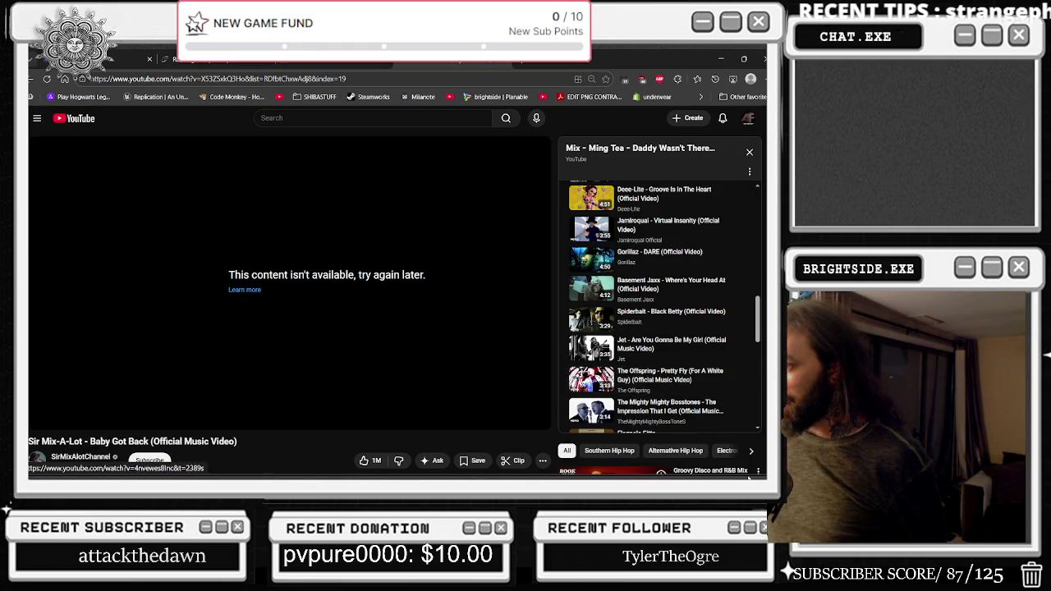
left_click(666, 317)
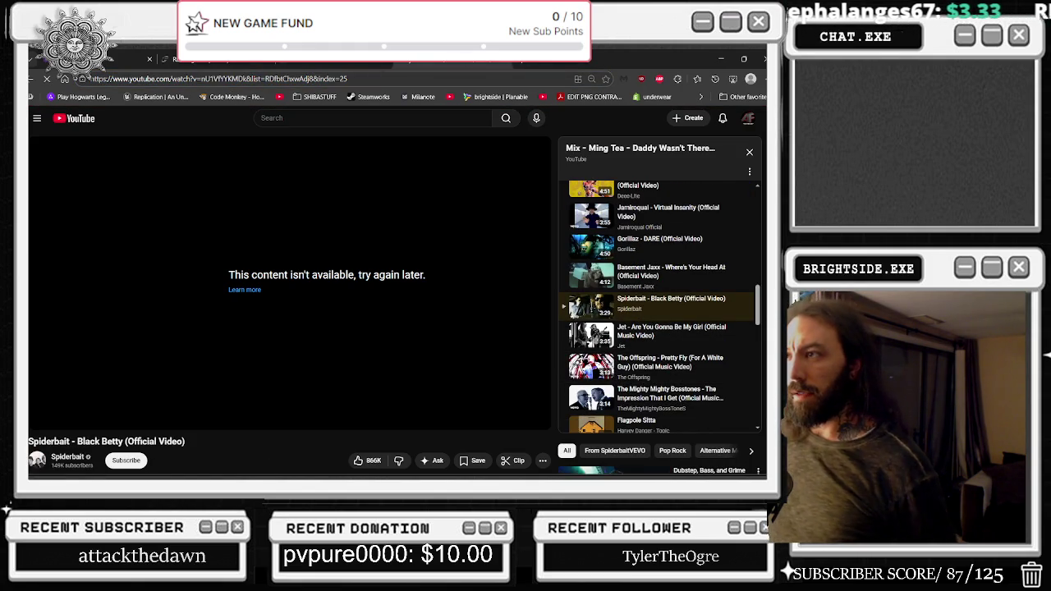
key("alt+Tab")
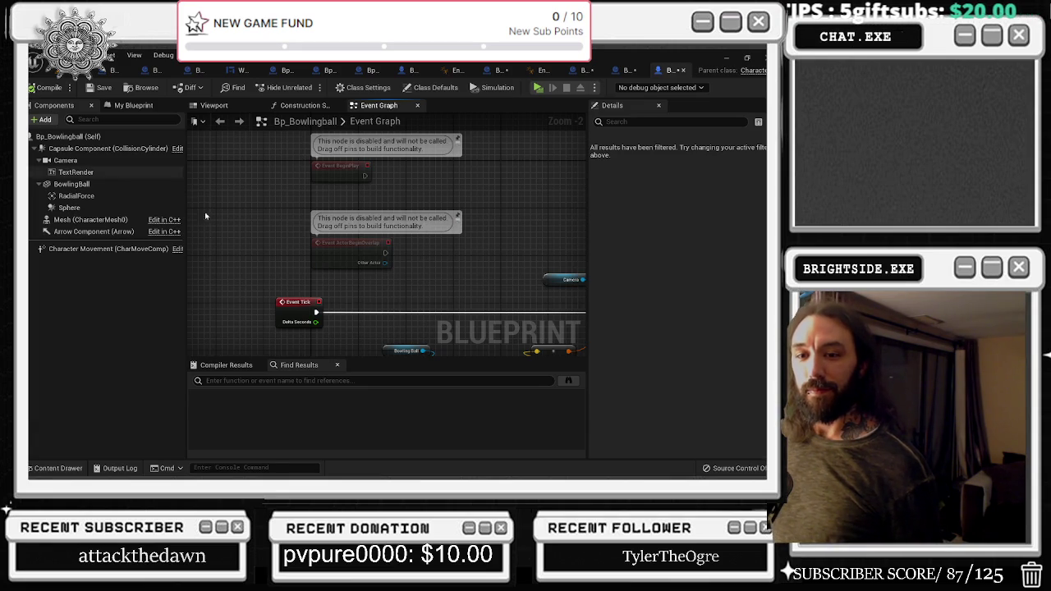
Delete ActorBeginOverlap, chain BeginPlay into Delay and Destroy Actor, and compile Bp_Bowlingball
left_click(345, 251)
key("Delete")
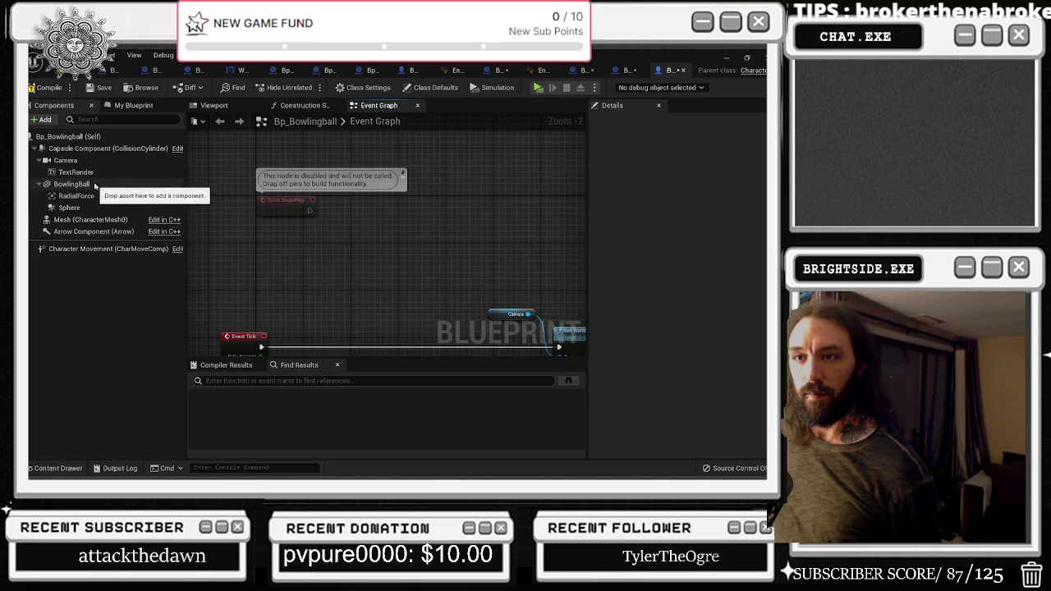
mouse_move(310, 210)
left_mouse_down()
mouse_move(339, 217)
mouse_move(336, 208)
left_mouse_up()
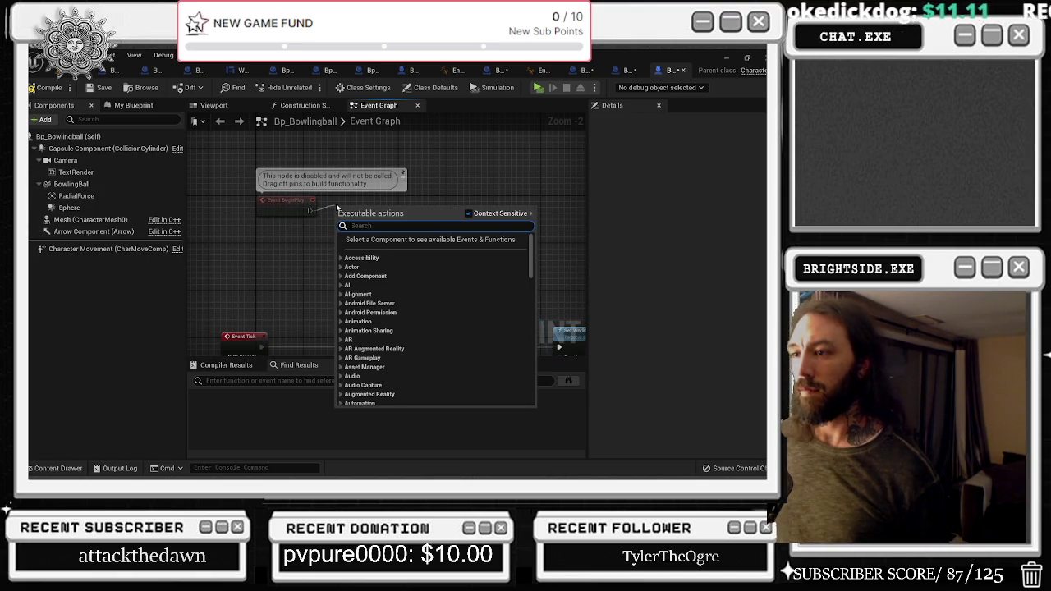
left_click(328, 215)
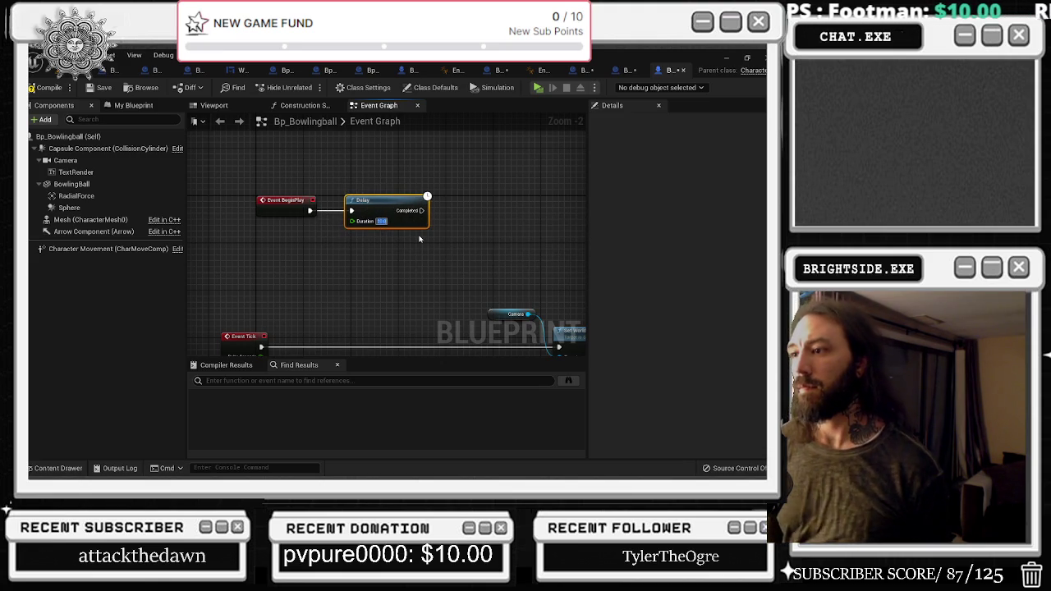
mouse_move(419, 238)
left_mouse_down()
mouse_move(448, 236)
mouse_move(303, 281)
mouse_move(348, 247)
mouse_move(378, 246)
left_mouse_up()
type("de")
key("Return")
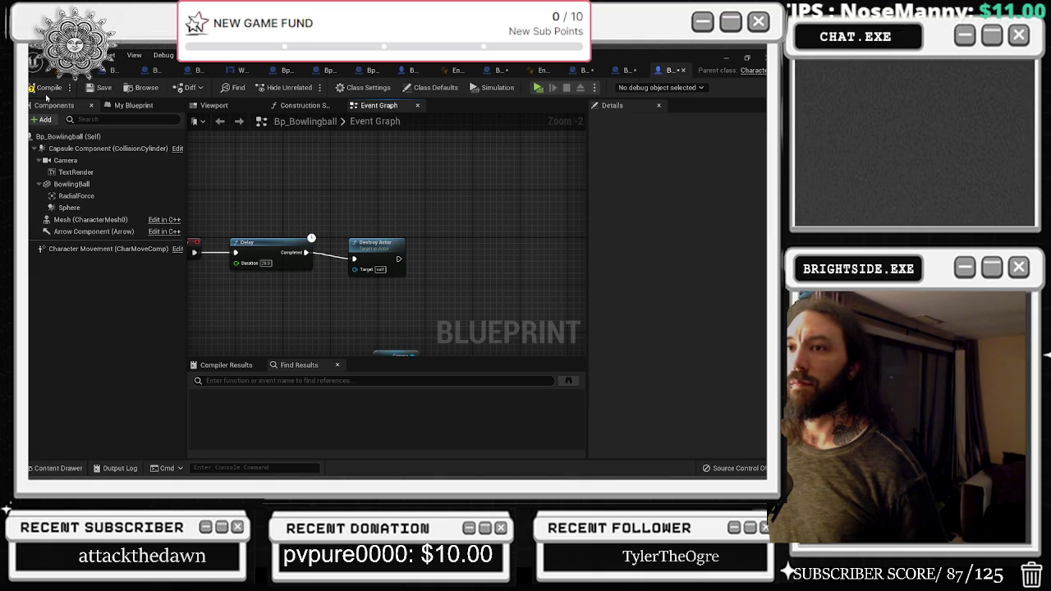
left_click(46, 88)
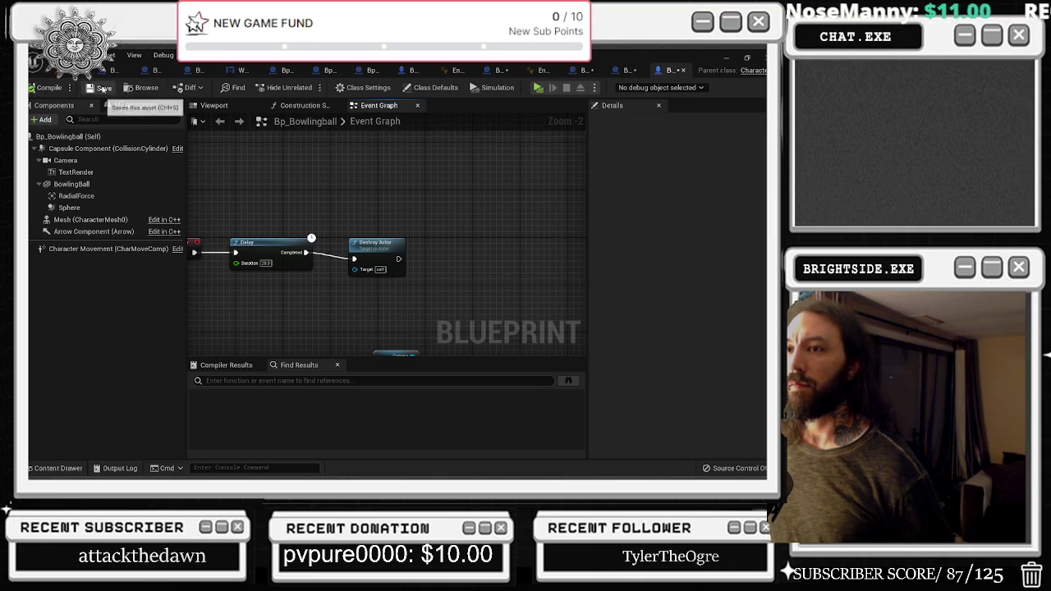
left_click(682, 71)
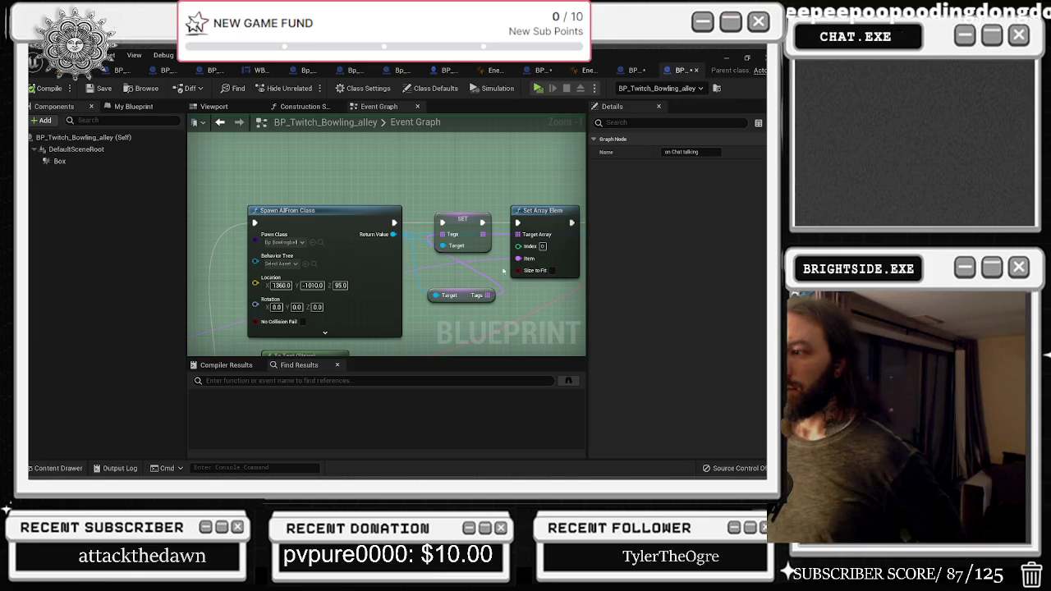
Locate the Cast To Bp_Bowlingball node in the alley graph and move it above the chain
scroll(516, 287, "down", 3)
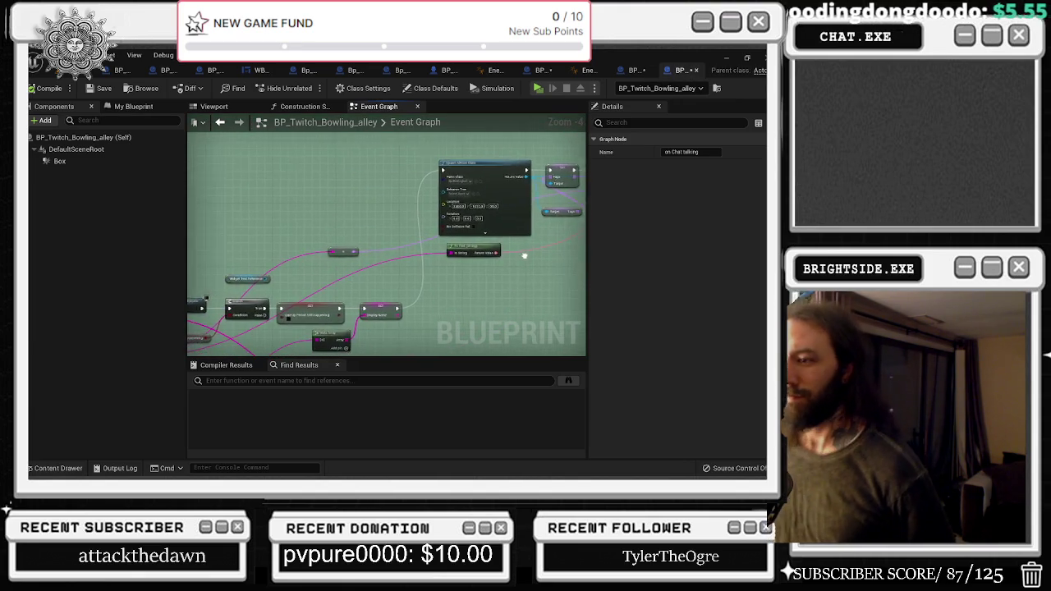
left_click_drag(558, 231, 473, 251)
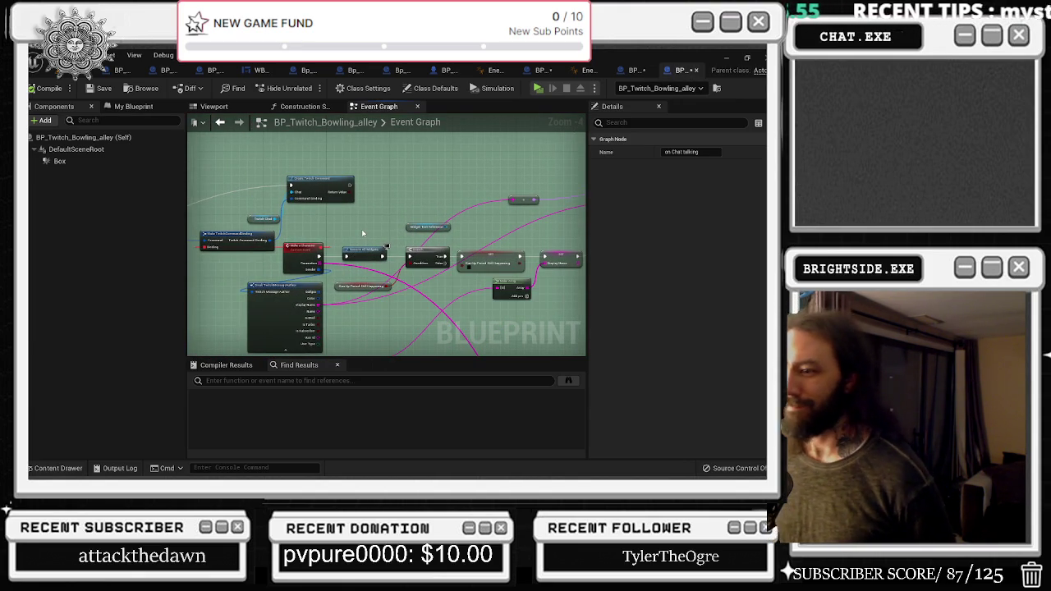
scroll(424, 291, "up", 2)
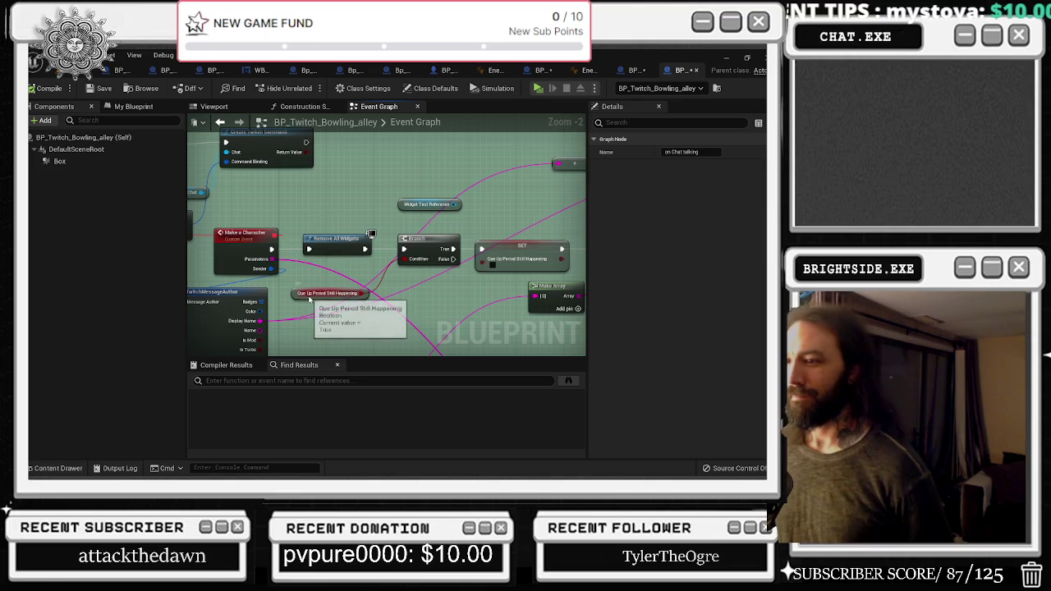
left_click_drag(455, 275, 316, 286)
left_click_drag(415, 257, 287, 347)
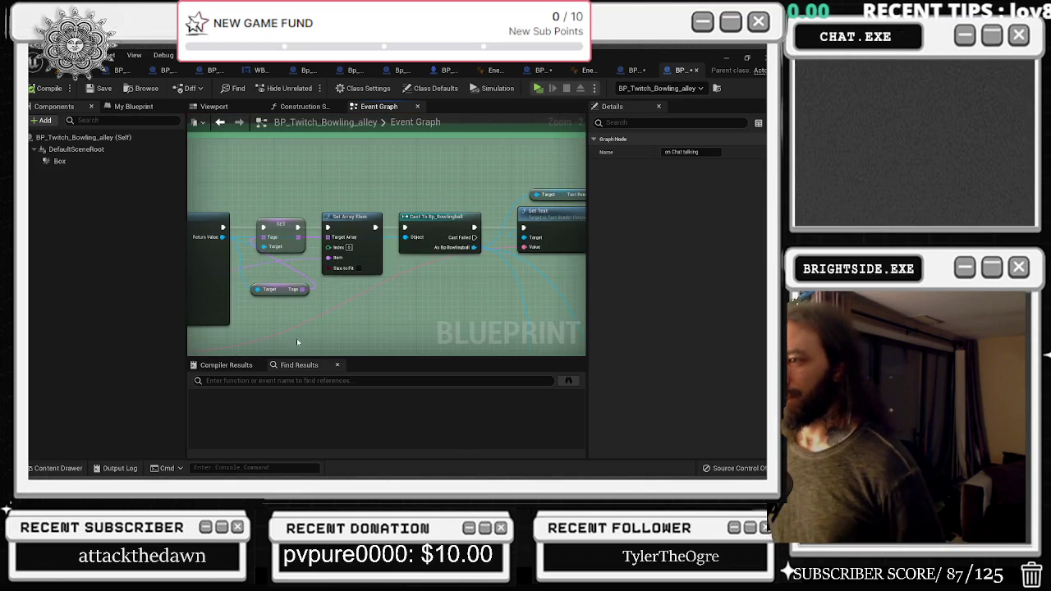
mouse_move(446, 303)
left_mouse_down()
mouse_move(517, 297)
mouse_move(566, 277)
left_mouse_up()
left_click_drag(526, 172, 565, 279)
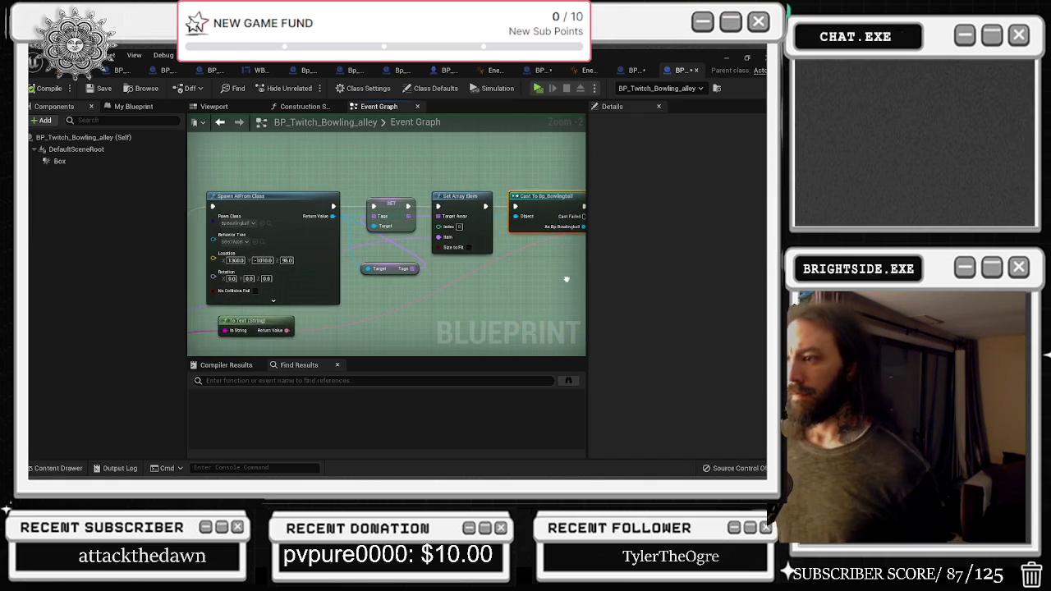
left_click_drag(547, 197, 546, 149)
mouse_move(480, 224)
left_mouse_down()
mouse_move(389, 271)
mouse_move(399, 273)
left_mouse_up()
mouse_move(506, 234)
left_mouse_down()
mouse_move(505, 276)
mouse_move(394, 283)
mouse_move(358, 266)
mouse_move(421, 257)
left_mouse_up()
Try an action search for the spawned pawn, then dismiss it and return to Spawn AI From Class
mouse_move(219, 265)
left_mouse_down()
mouse_move(248, 275)
mouse_move(544, 237)
mouse_move(544, 199)
left_mouse_up()
type("et tex")
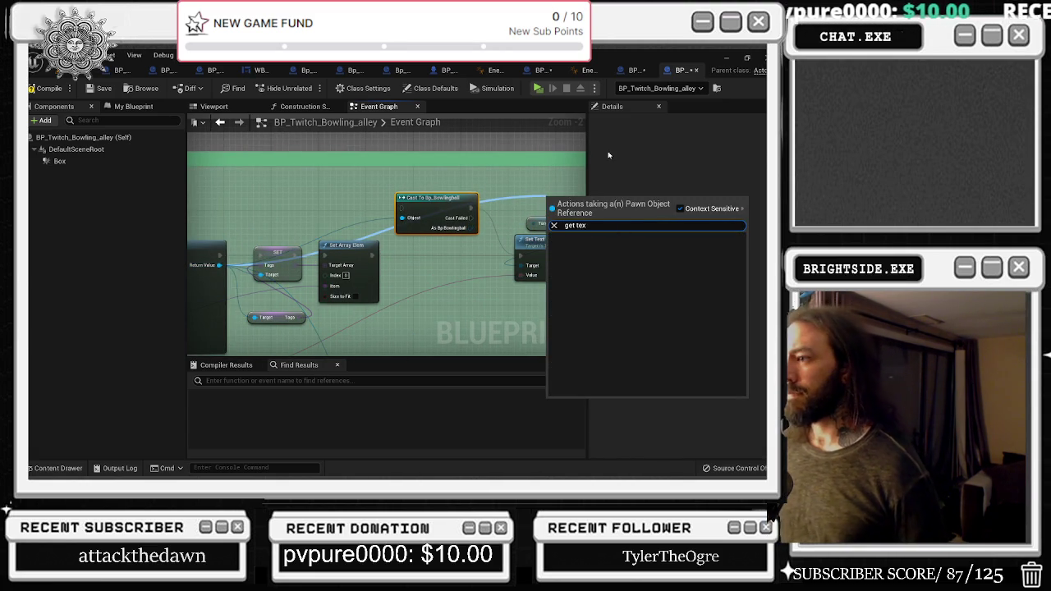
left_click(611, 154)
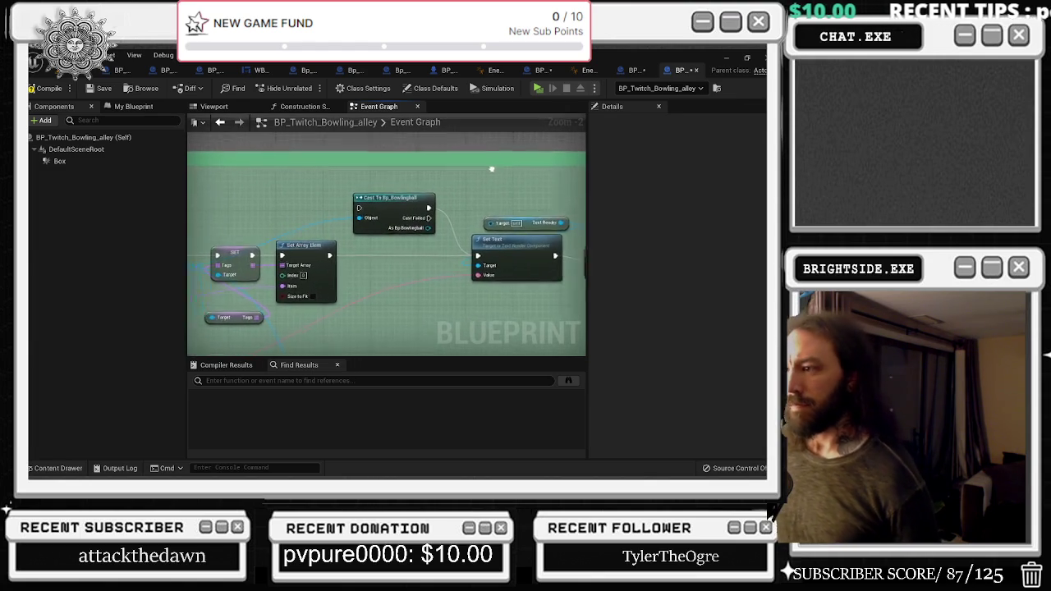
left_click_drag(498, 170, 623, 156)
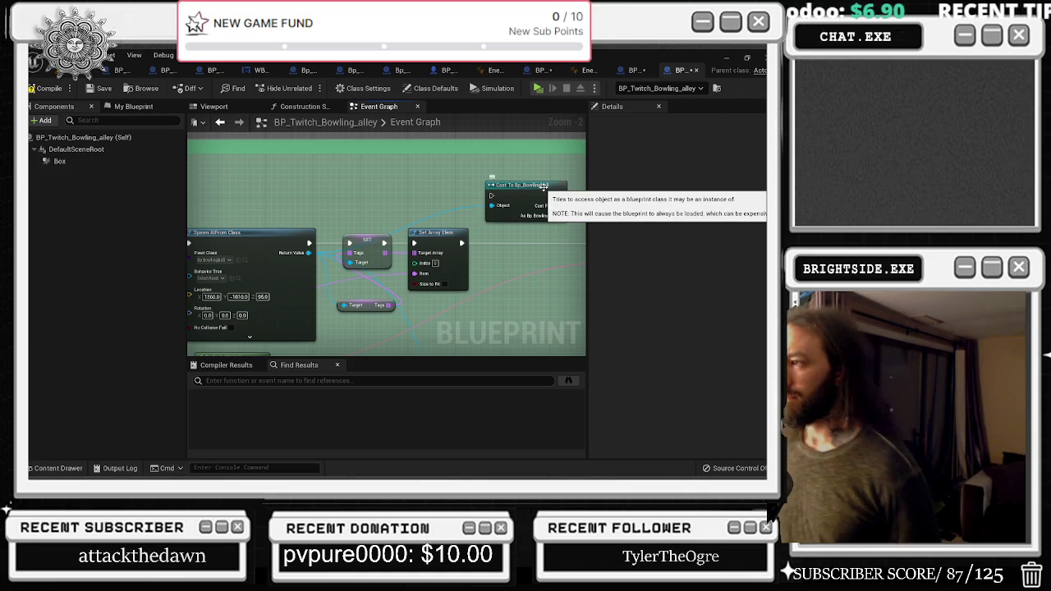
Browse the Pawn Class to Bp_Bowlingball in the Content Drawer and open its blueprint
left_click(244, 260)
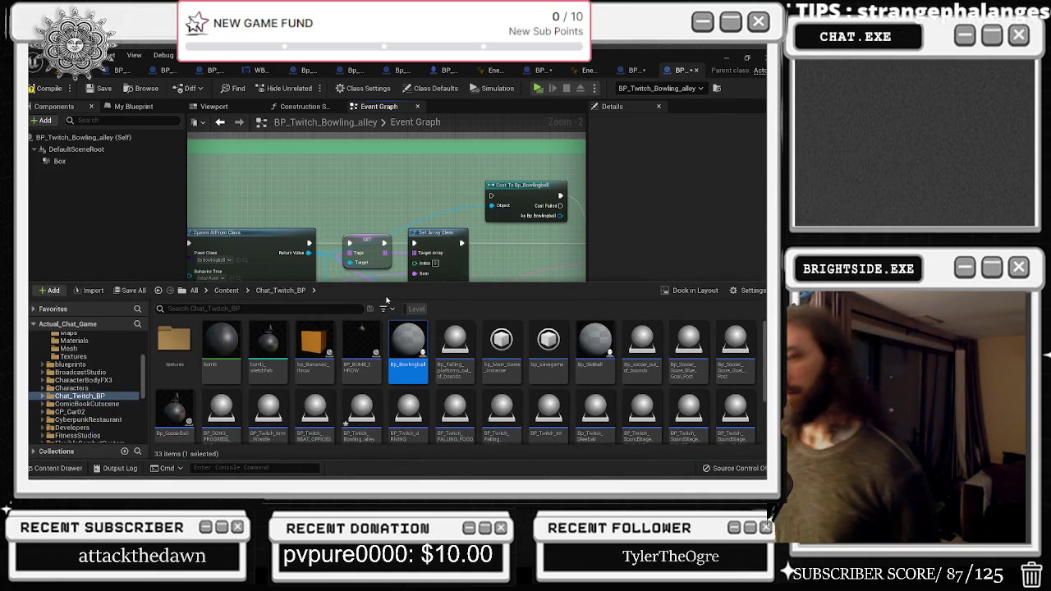
left_click(239, 262)
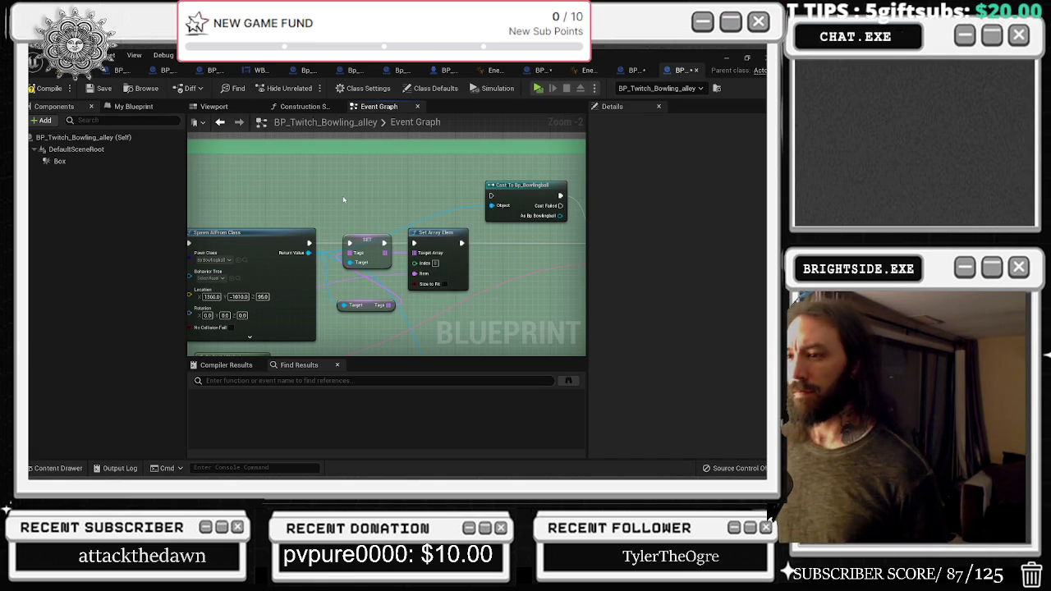
mouse_move(343, 200)
left_mouse_down()
mouse_move(157, 181)
mouse_move(221, 174)
left_mouse_up()
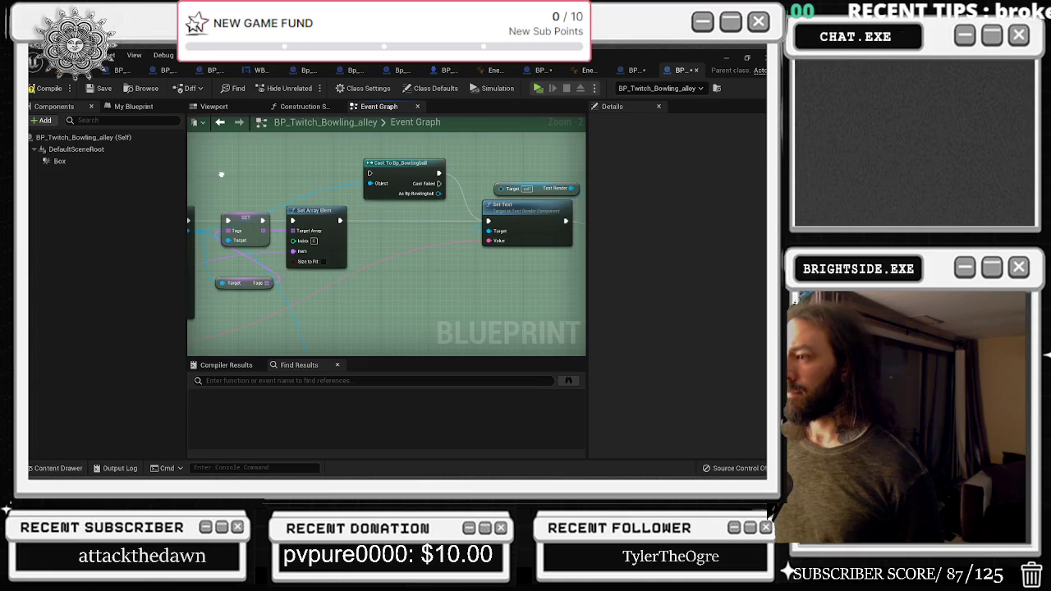
left_click_drag(432, 241, 586, 250)
left_click(274, 246)
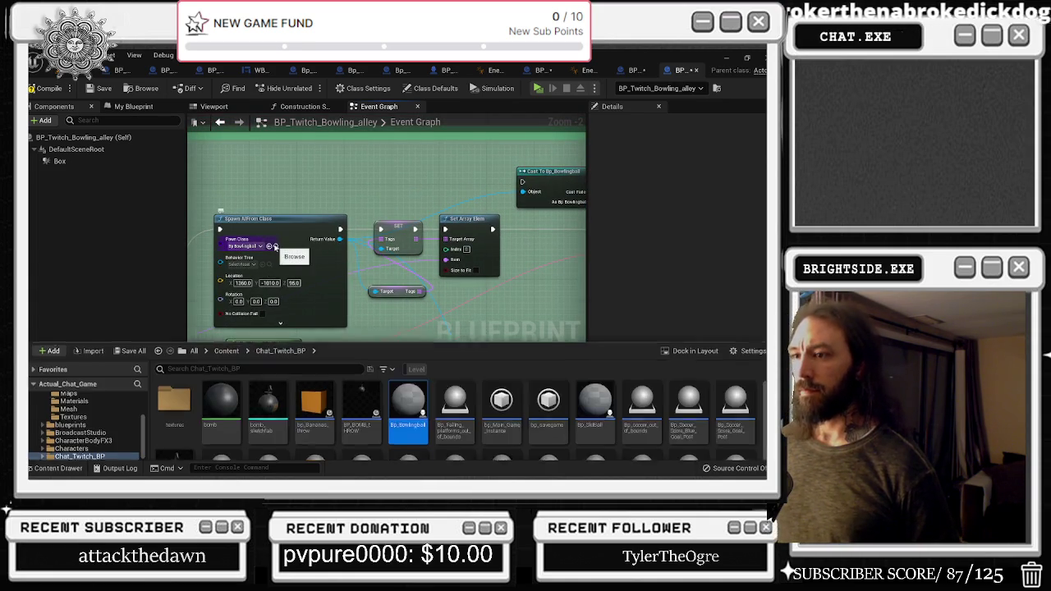
double_click(409, 353)
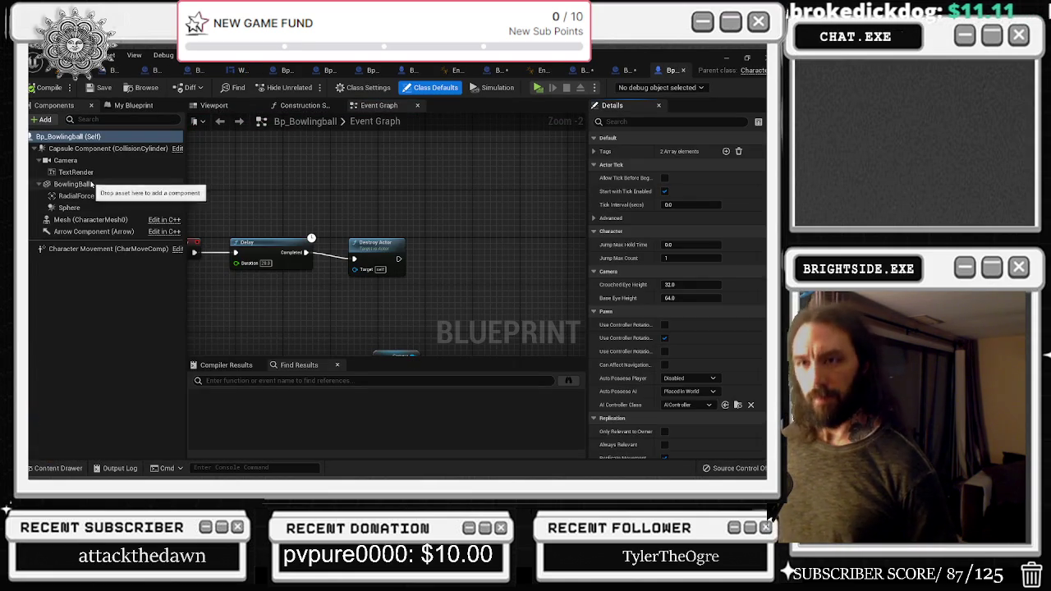
Close the Enemy_AnimBP1 animation blueprint tab
left_click(79, 173)
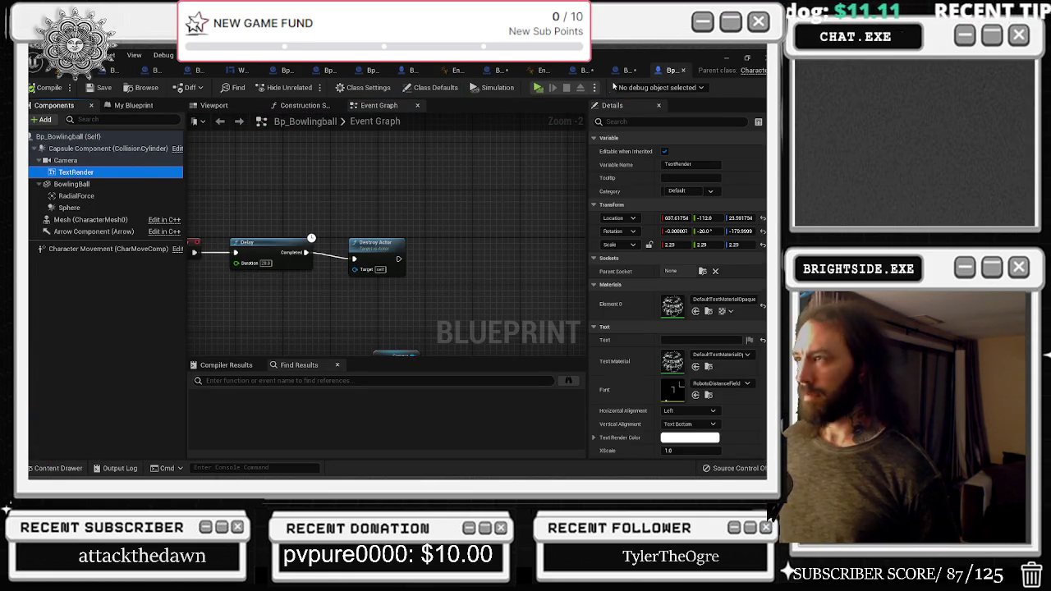
left_click(530, 71)
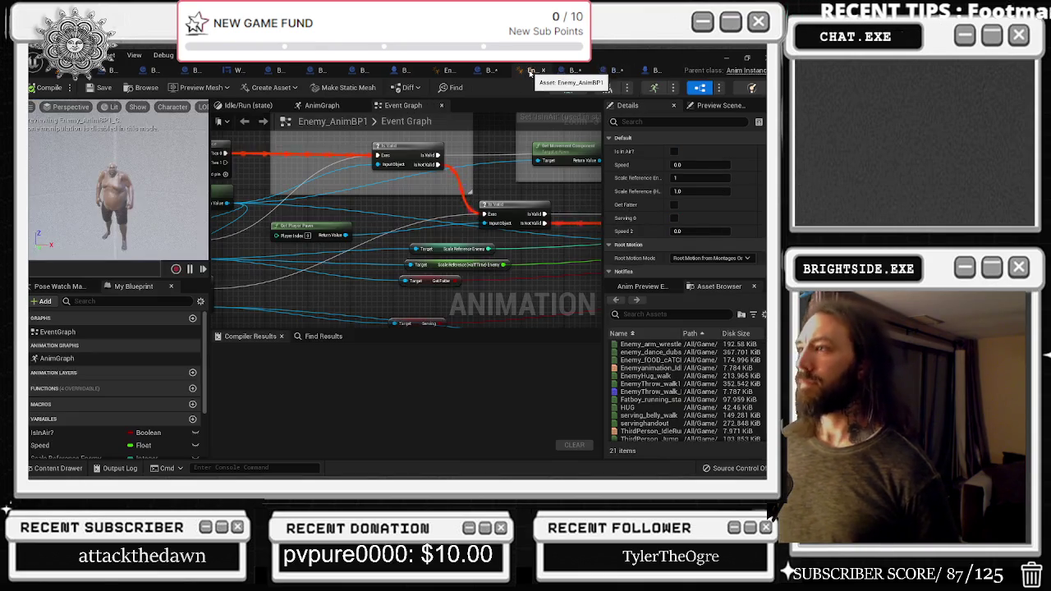
left_click(544, 72)
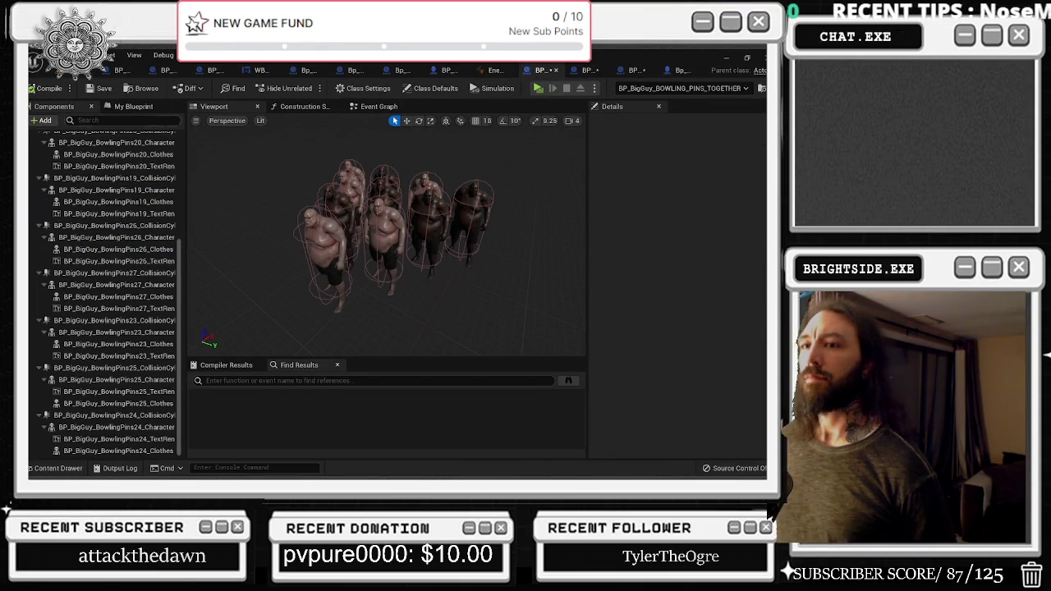
Check the BowlingPins20_Clothes component's Anim Class, then close the bowling-pins blueprint
left_click(115, 154)
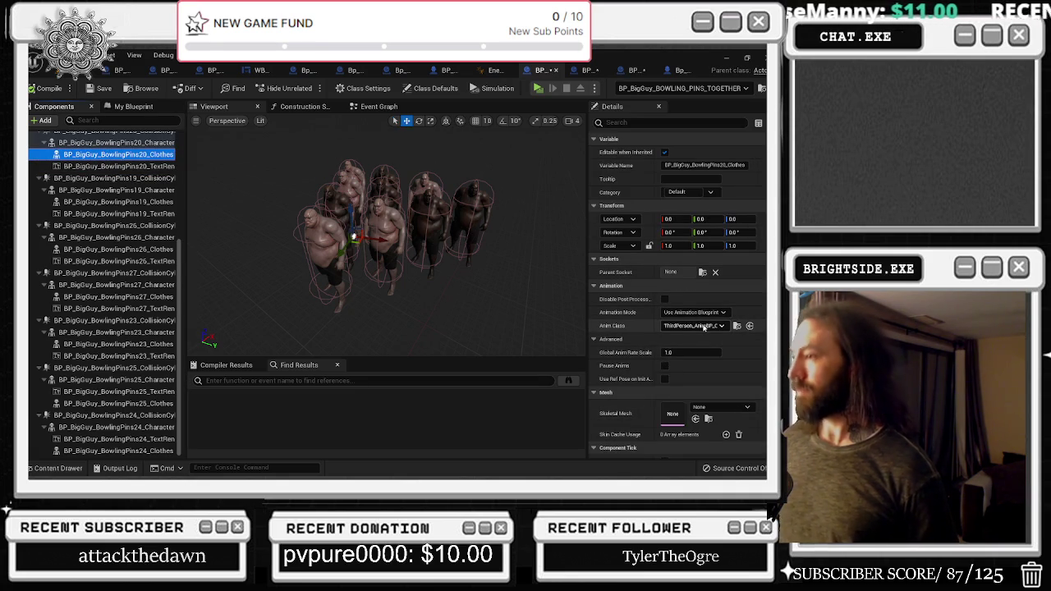
left_click(736, 326)
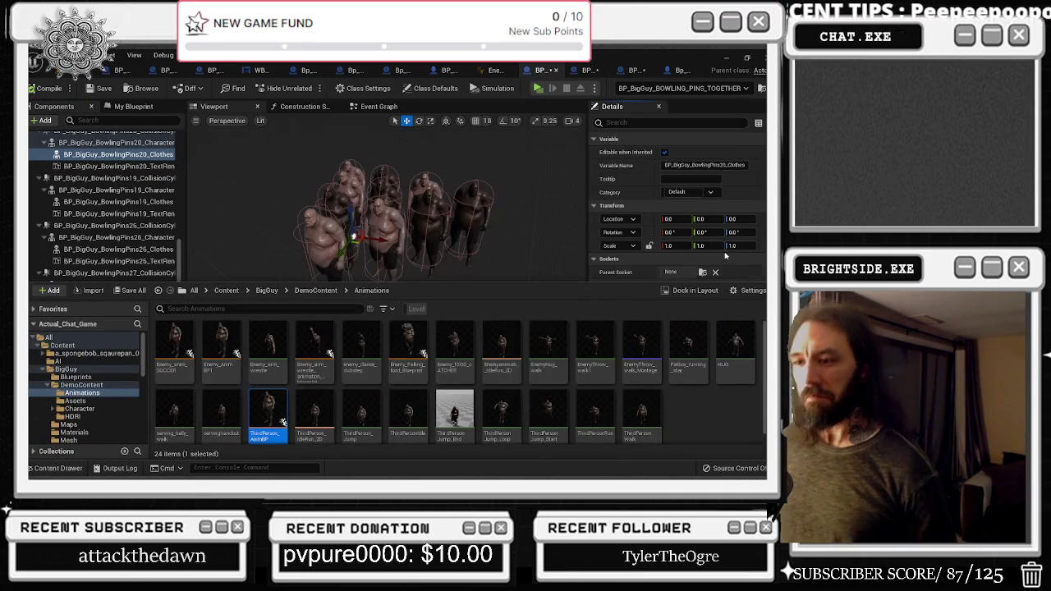
left_click(58, 469)
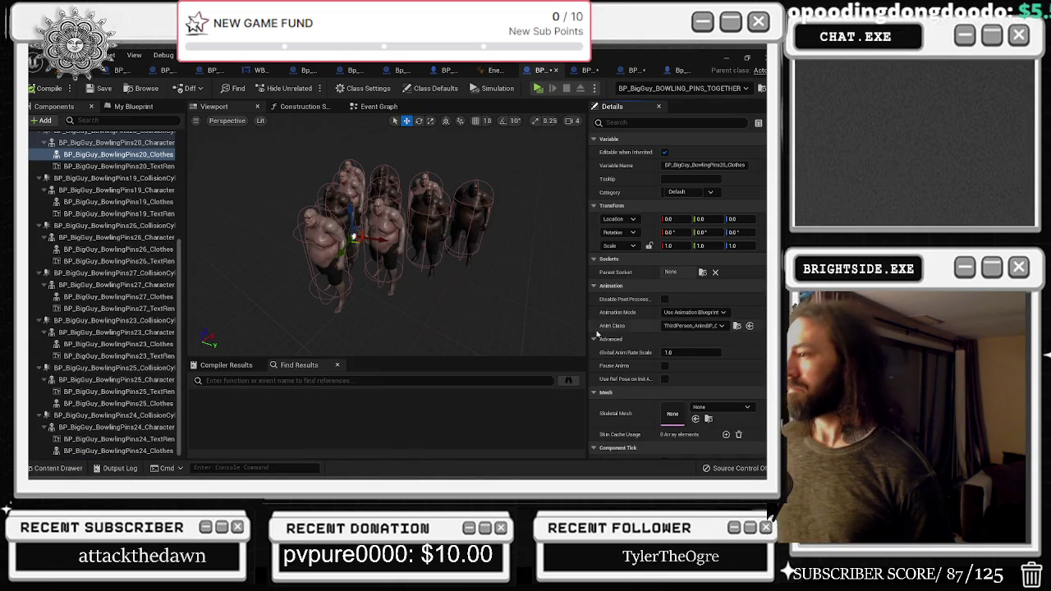
scroll(474, 321, "up", 5)
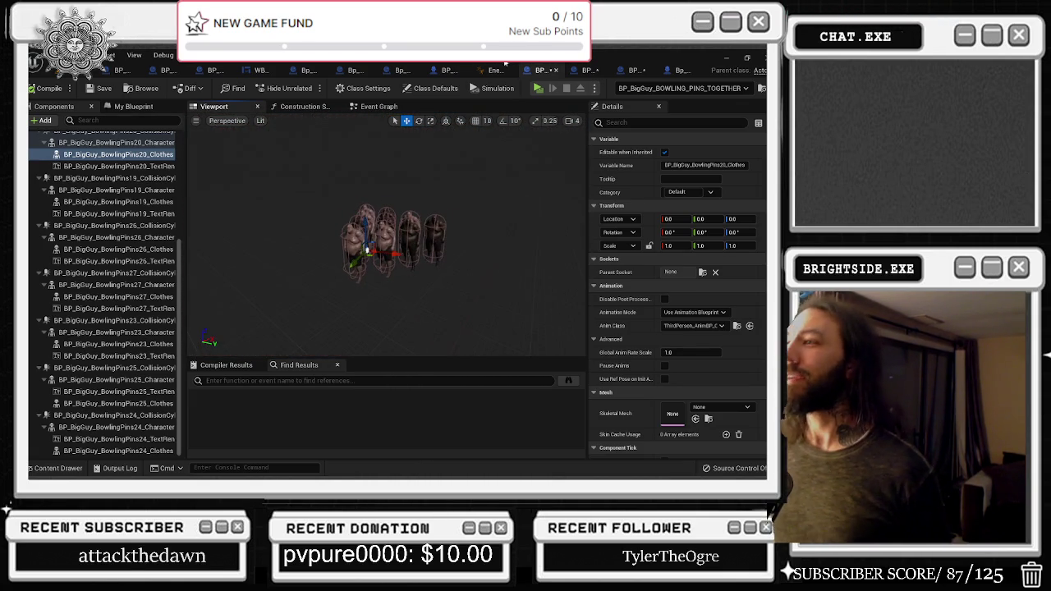
left_click(556, 71)
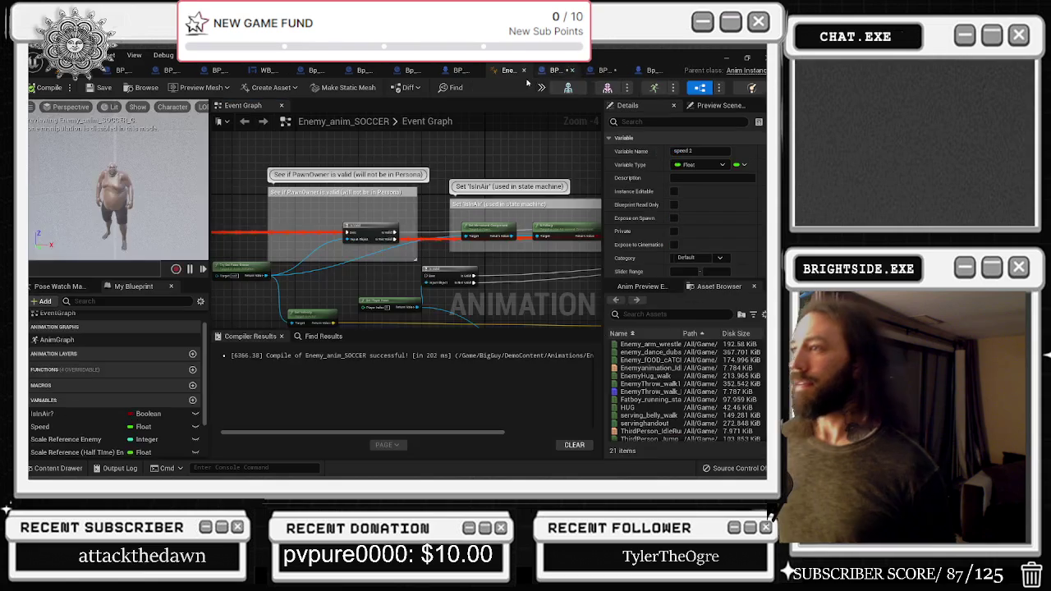
Close the Soccer_Players, soccer goal-post and enemy animation blueprint tabs
left_click(464, 71)
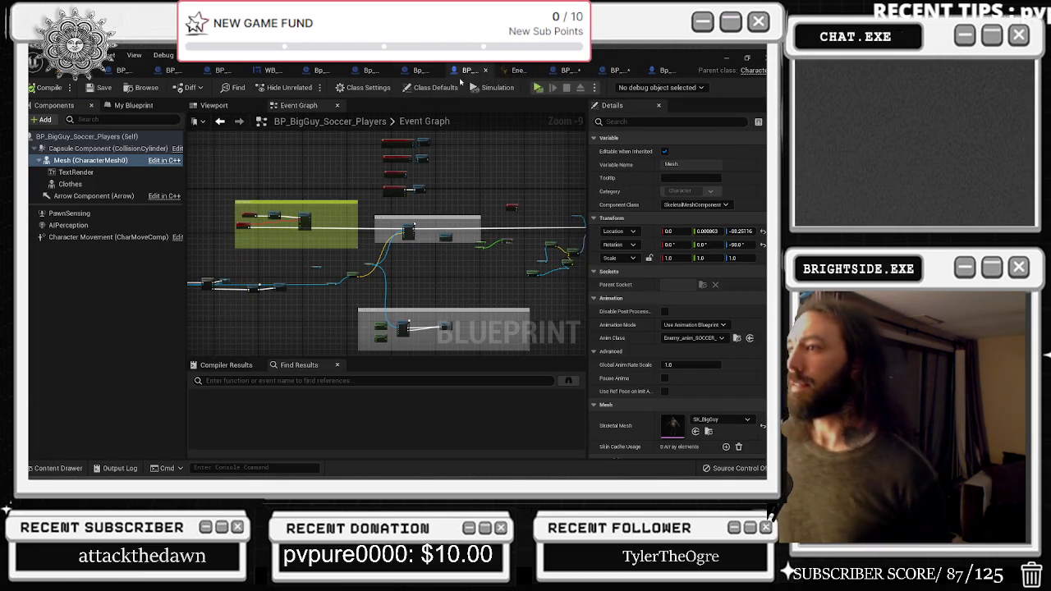
left_click(486, 70)
left_click(479, 70)
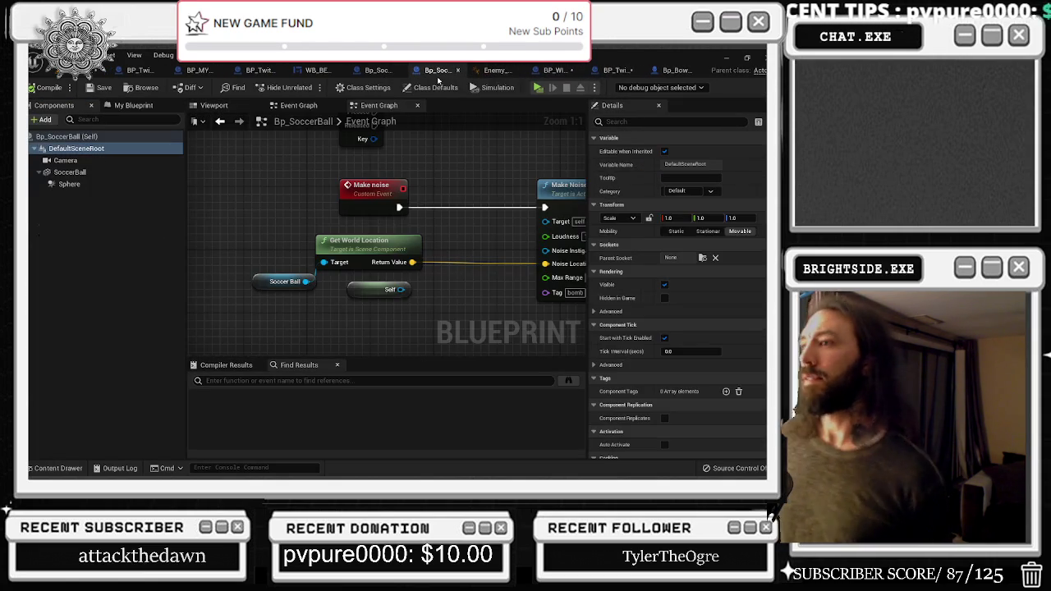
left_click(463, 71)
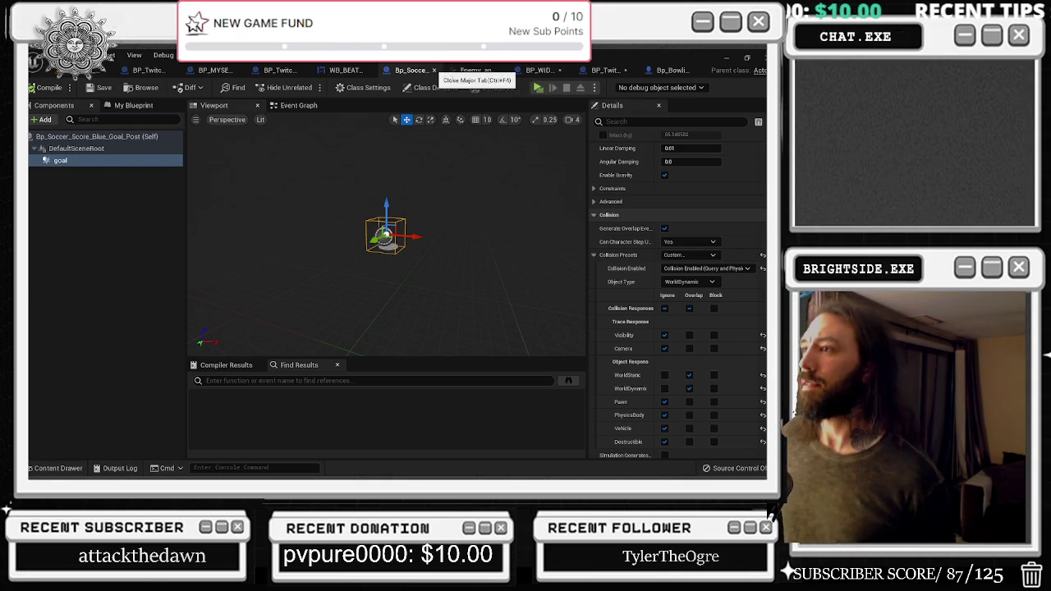
left_click(435, 70)
left_click(465, 71)
left_click(501, 71)
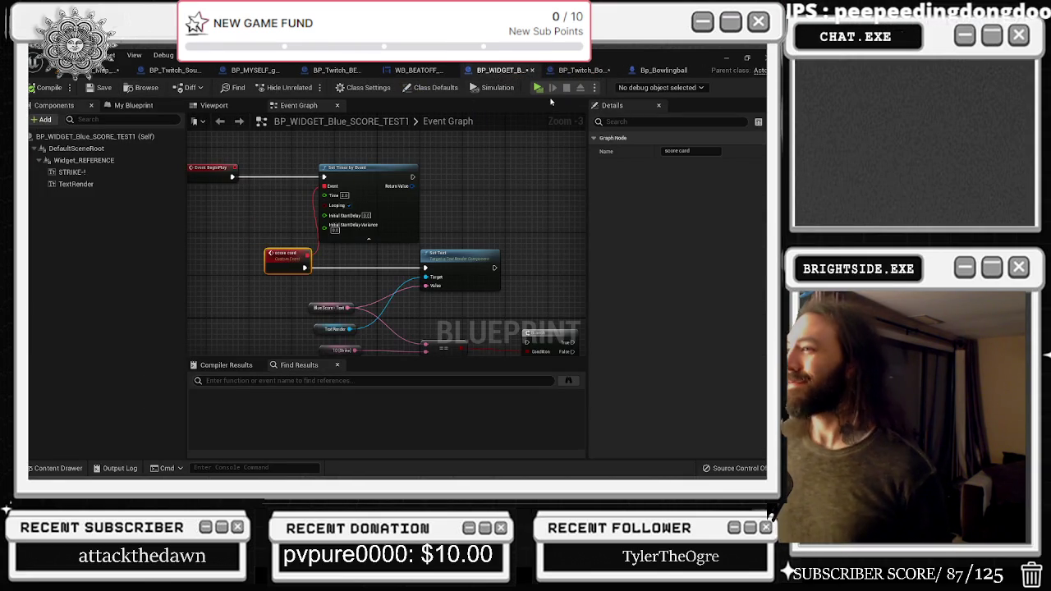
Bring up the BP_Twitch_Bowling_alley event graph
left_click(564, 72)
mouse_move(402, 228)
left_mouse_down()
mouse_move(362, 212)
mouse_move(487, 218)
left_mouse_up()
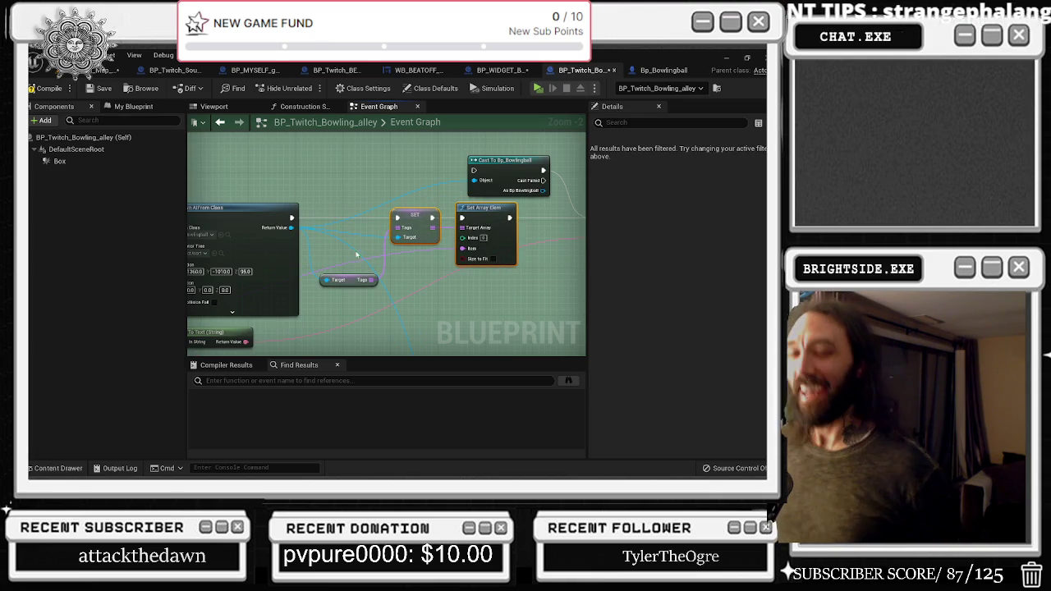
key("alt+Tab")
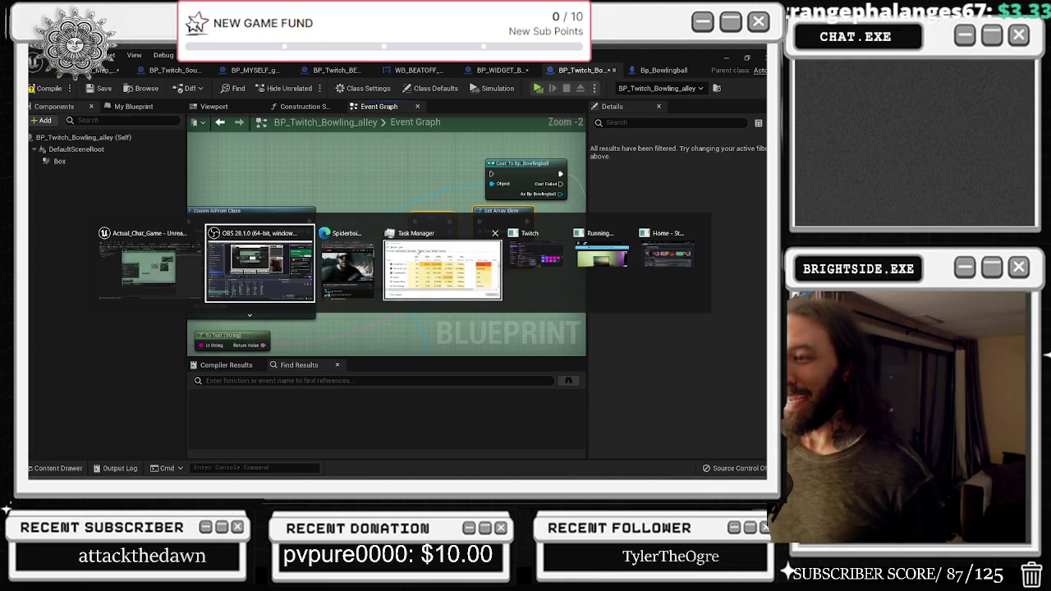
Rewind the Ming Tea music video to about 1:32 and minimize the browser
left_click(350, 279)
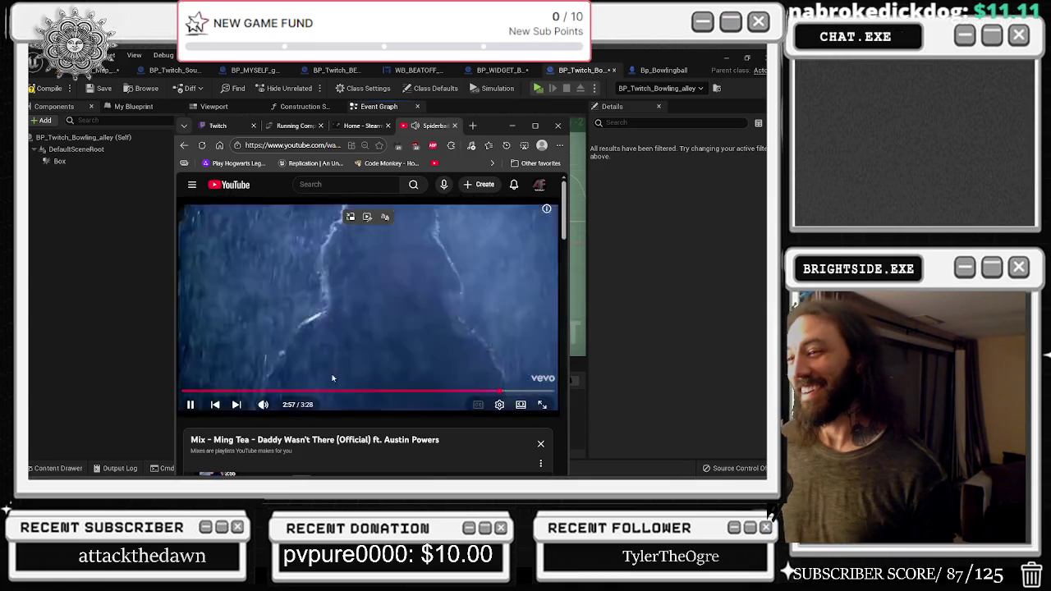
left_click_drag(443, 392, 346, 392)
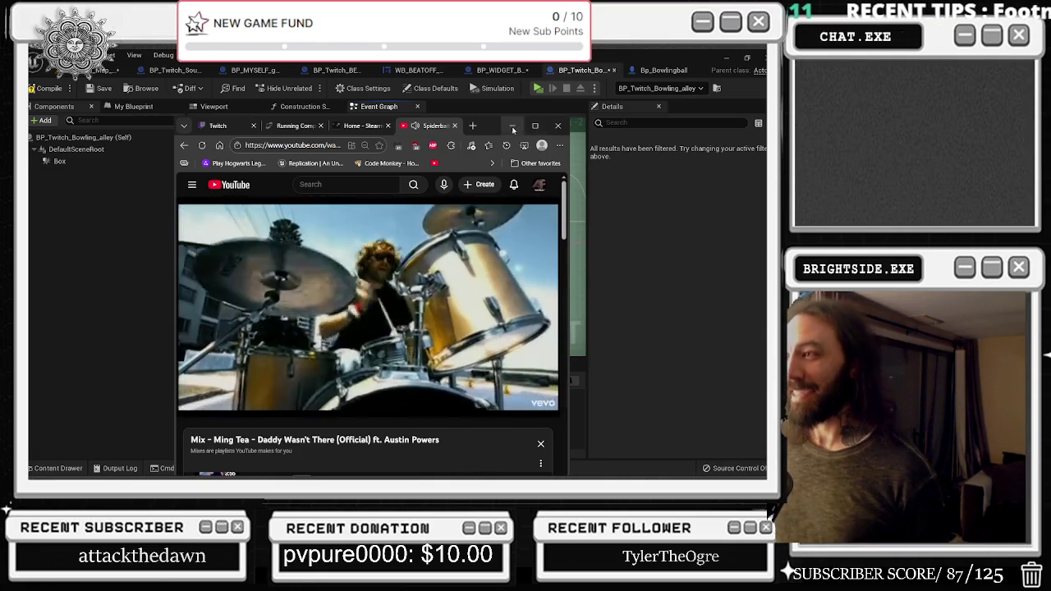
left_click(513, 126)
left_click_drag(368, 236, 324, 212)
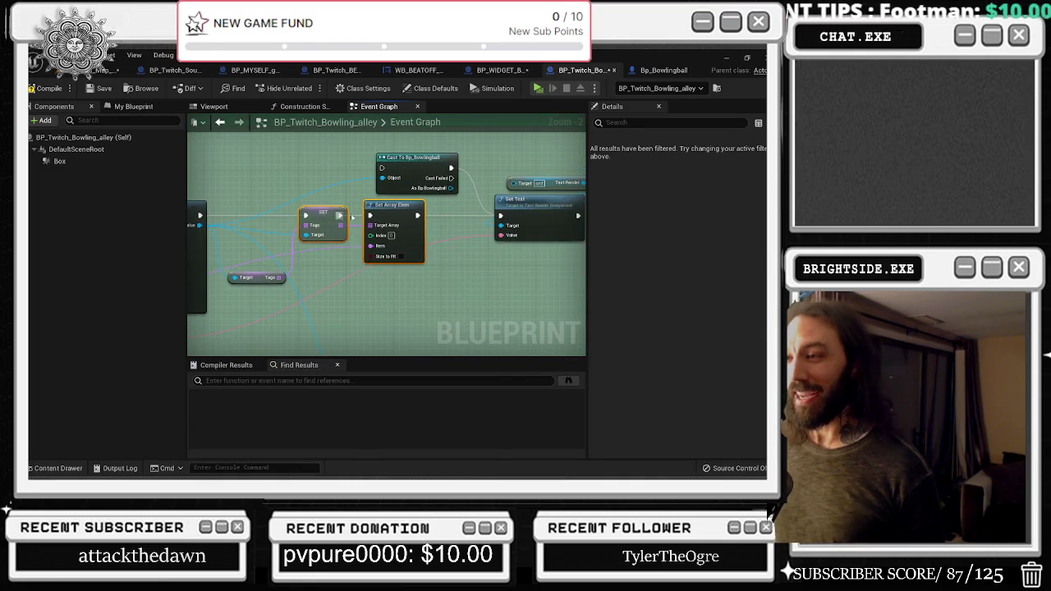
Shift the SET and Set Array Elem nodes right and drag a wire off Return Value
left_click_drag(395, 220, 520, 240)
left_click_drag(250, 236, 391, 280)
left_click_drag(496, 275, 417, 281)
Search the action menu for 'get text' and 'get', then dismiss it without adding a node
type("get tex")
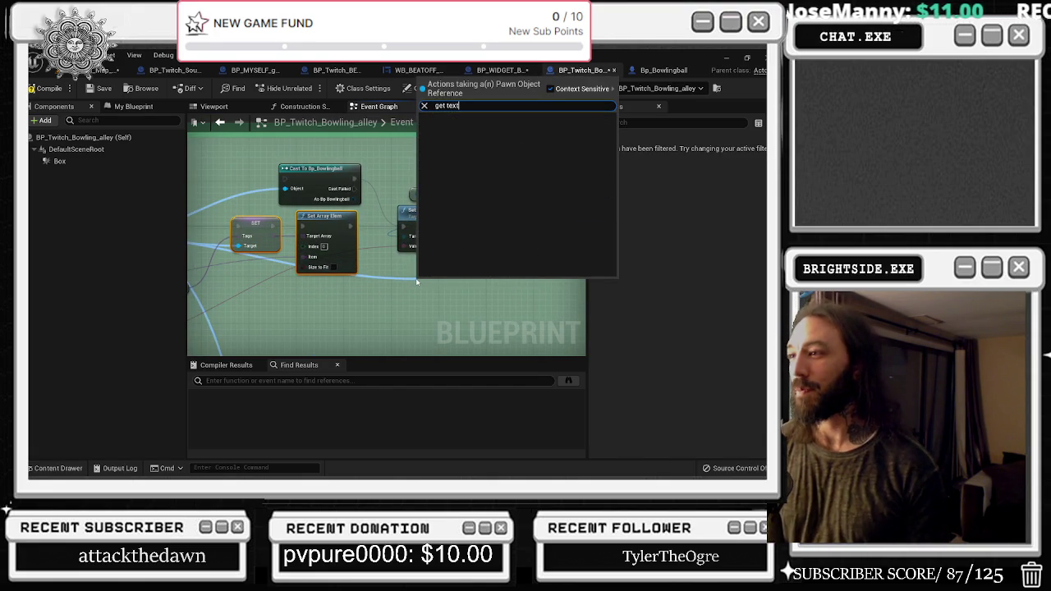
type("typ")
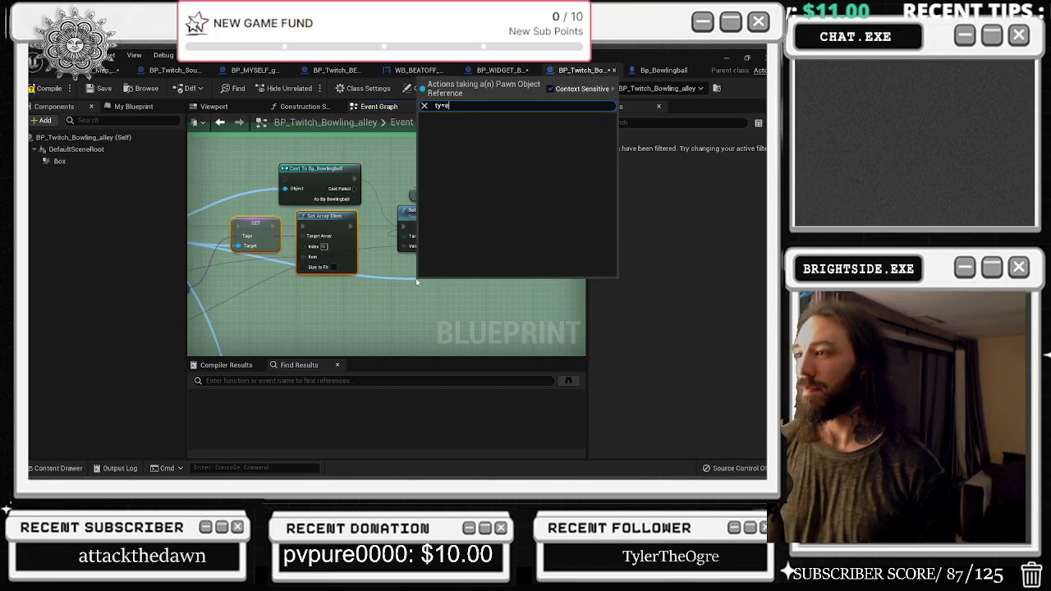
type("ex")
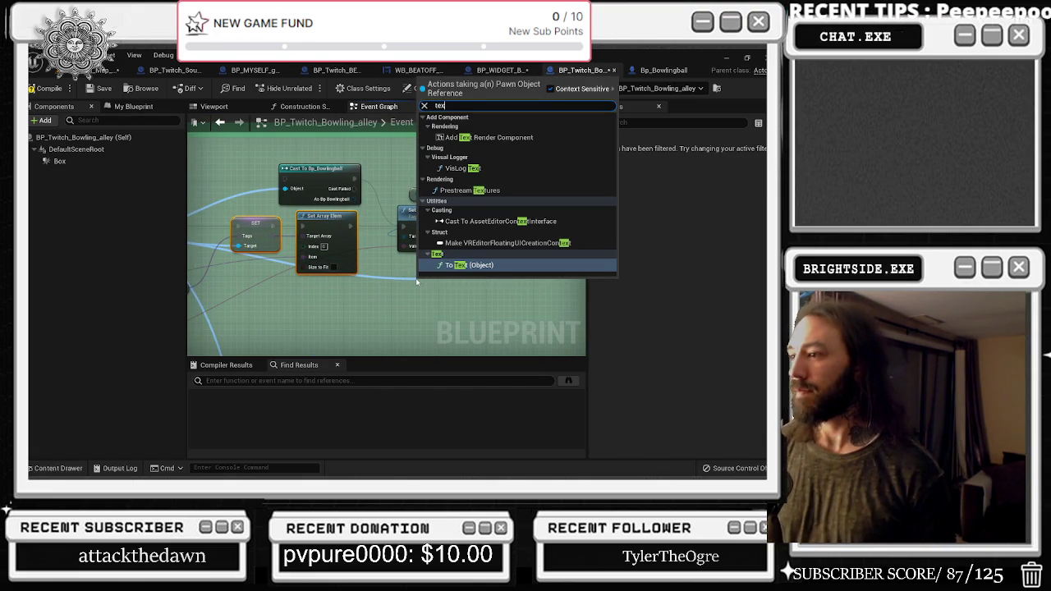
key("BackSpace")
key("BackSpace")
key("BackSpace")
type("get")
scroll(418, 275, "down", 2)
scroll(505, 249, "down", 10)
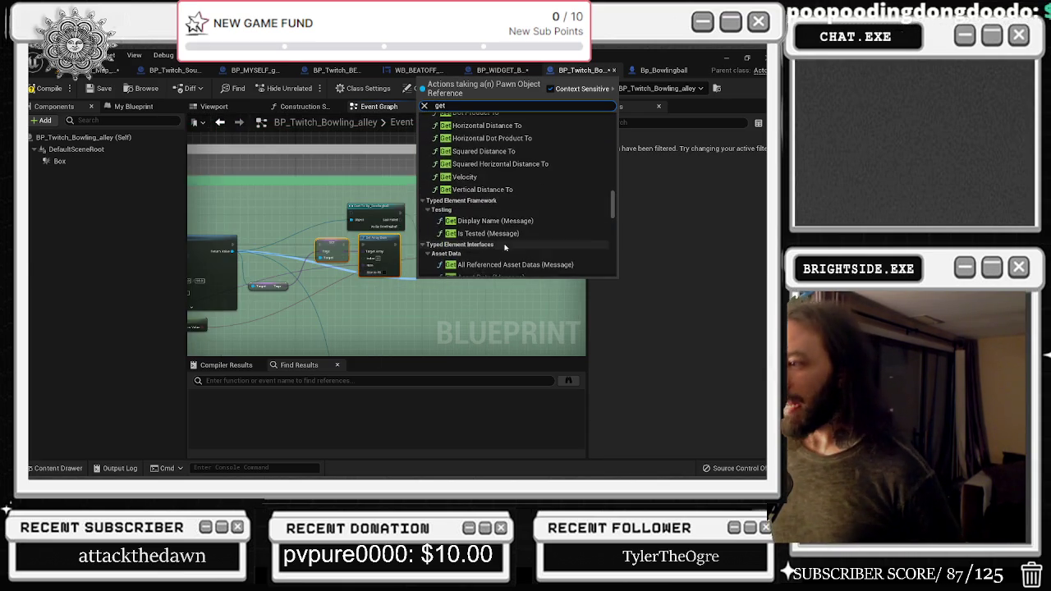
scroll(505, 250, "down", 5)
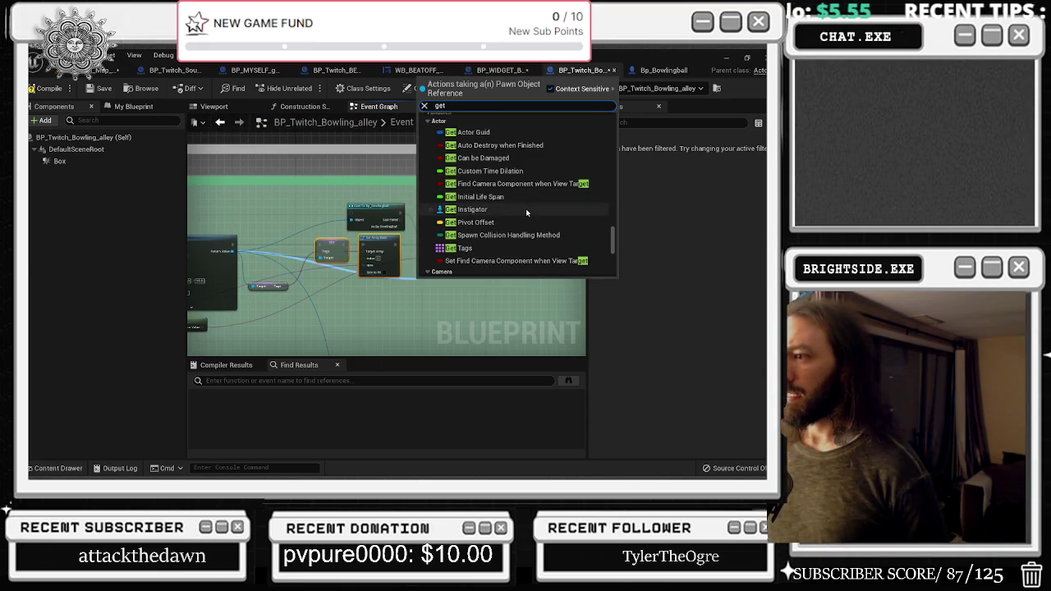
scroll(518, 209, "down", 3)
scroll(522, 219, "down", 5)
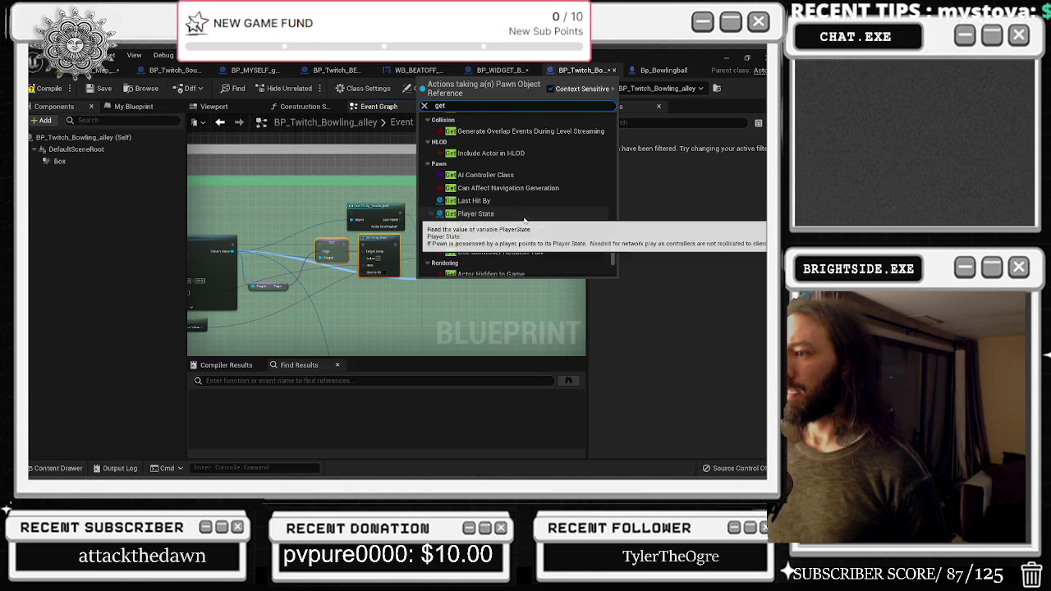
scroll(530, 163, "down", 3)
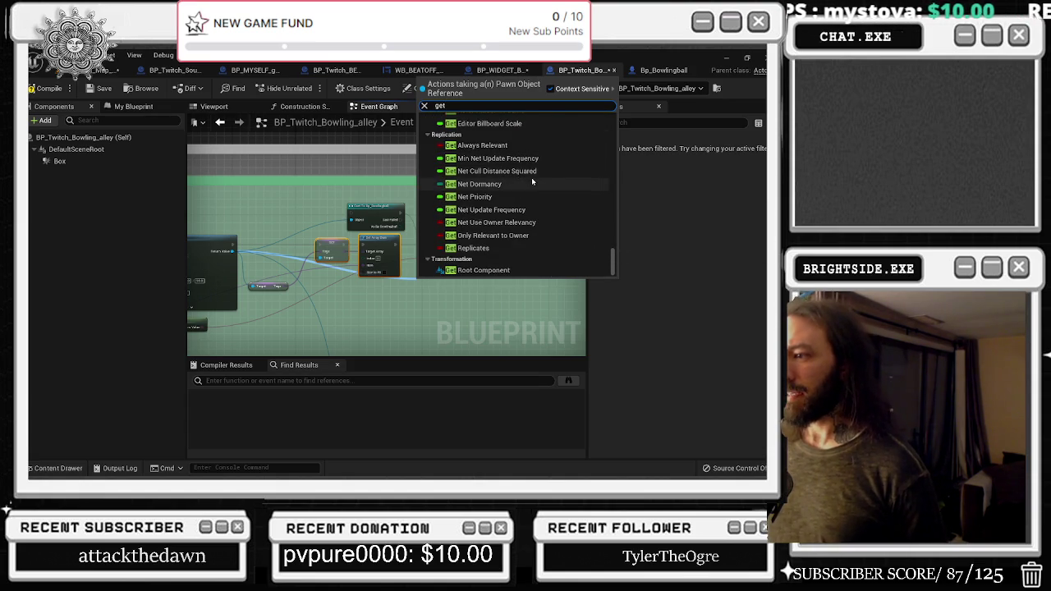
left_click_drag(236, 221, 421, 191)
scroll(367, 194, "up", 2)
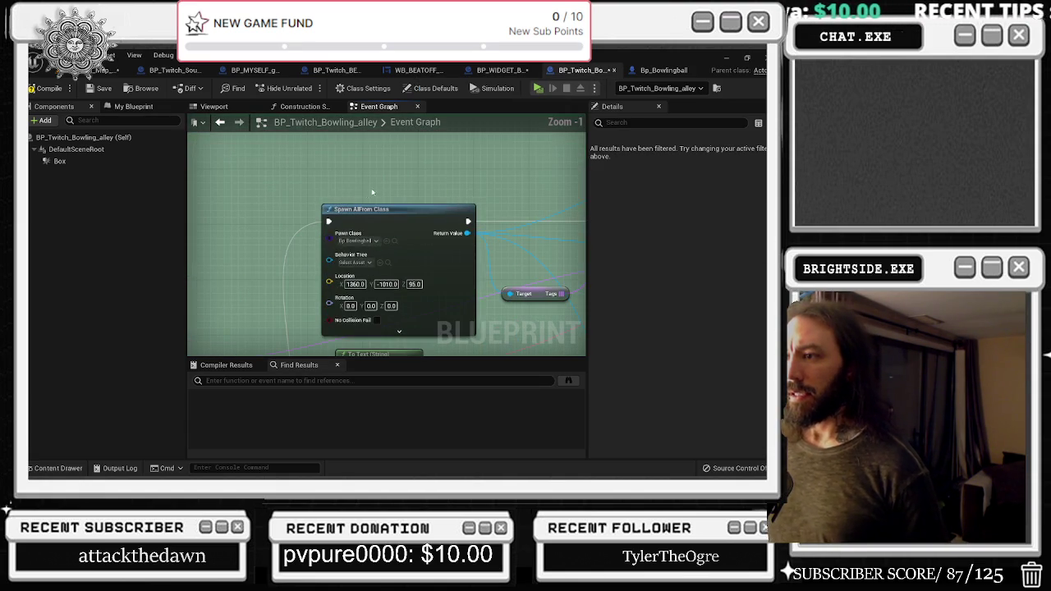
Break the Spawn AI From Class Return Value links to SET and Cast
left_click(399, 256)
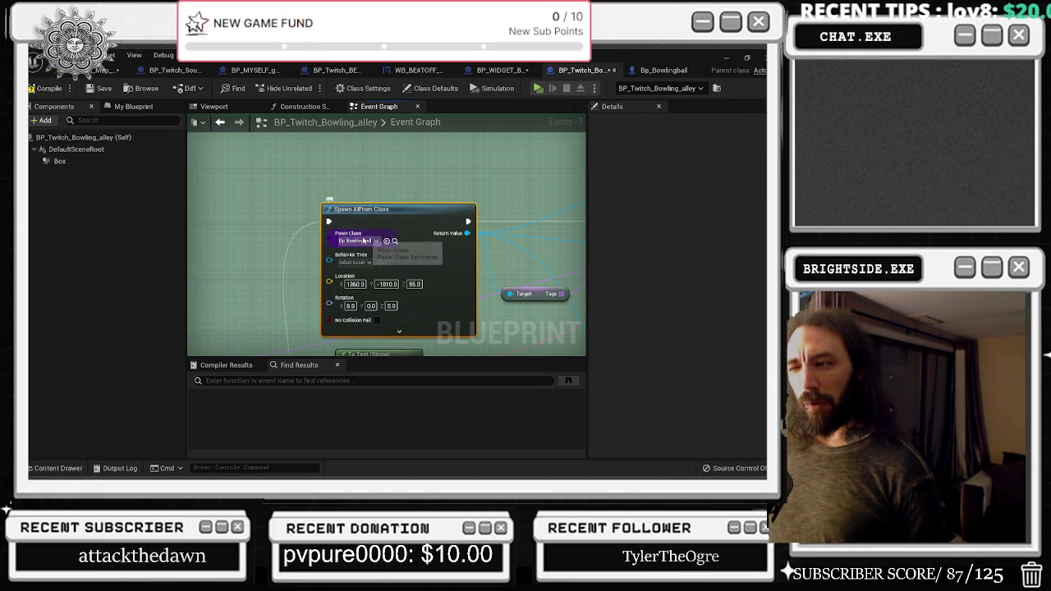
scroll(290, 191, "down", 1)
mouse_move(316, 192)
left_mouse_down()
mouse_move(290, 191)
mouse_move(332, 216)
left_mouse_up()
left_click_drag(447, 250, 358, 251)
right_click(225, 240)
left_click(247, 251)
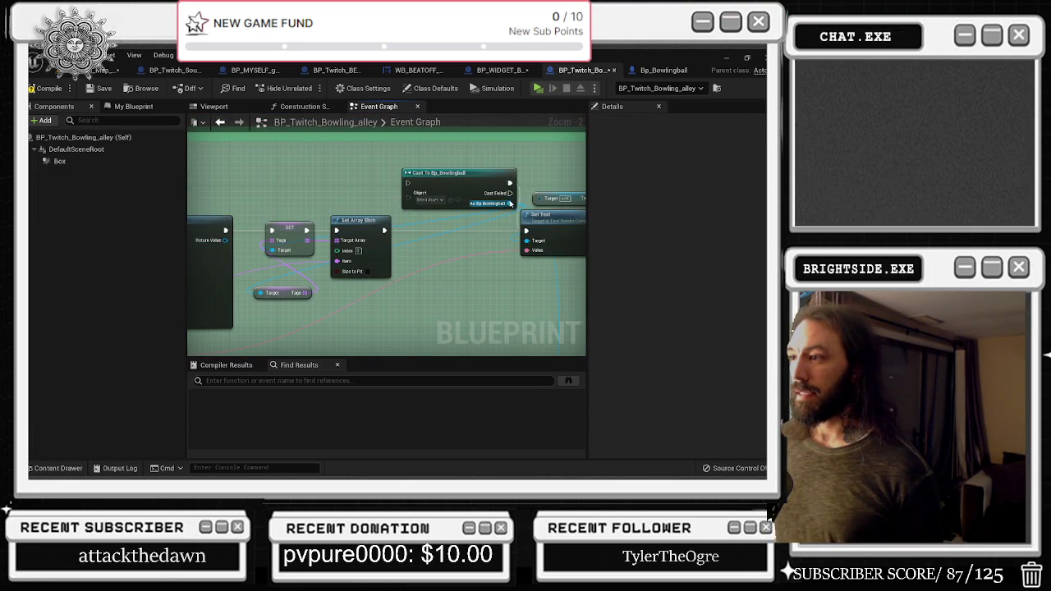
Place Cast To Bp_Bowlingball before Set Text and feed the spawned pawn into its Object input
mouse_move(493, 197)
left_mouse_down()
mouse_move(427, 197)
mouse_move(485, 210)
mouse_move(541, 201)
left_mouse_up()
mouse_move(370, 196)
left_mouse_down()
mouse_move(431, 237)
mouse_move(470, 223)
left_mouse_up()
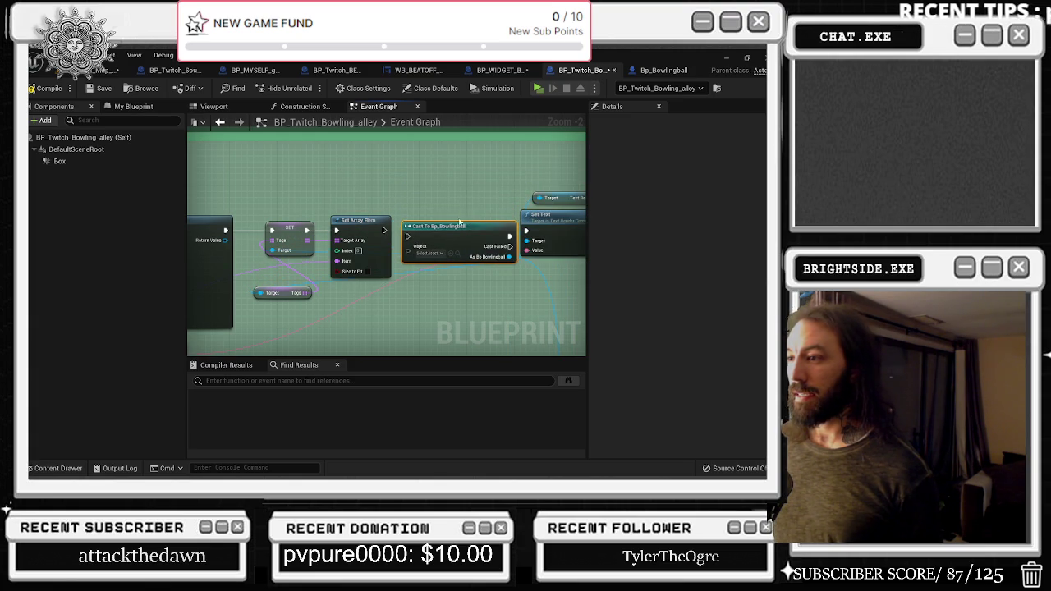
left_click_drag(407, 236, 225, 241)
left_click(392, 204)
key("Escape")
key("Escape")
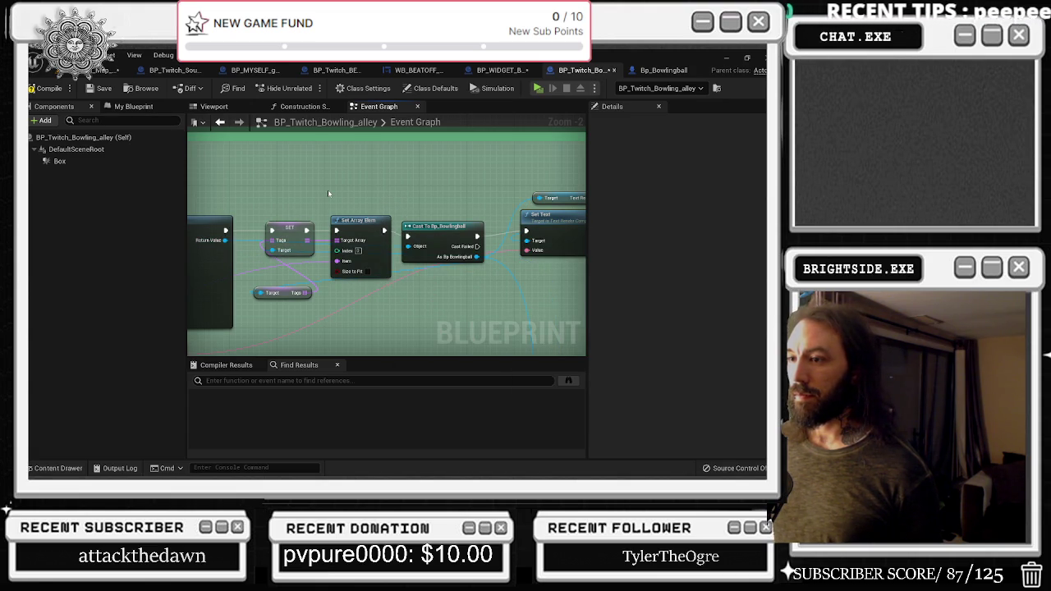
left_click_drag(431, 228, 431, 222)
left_click(294, 270)
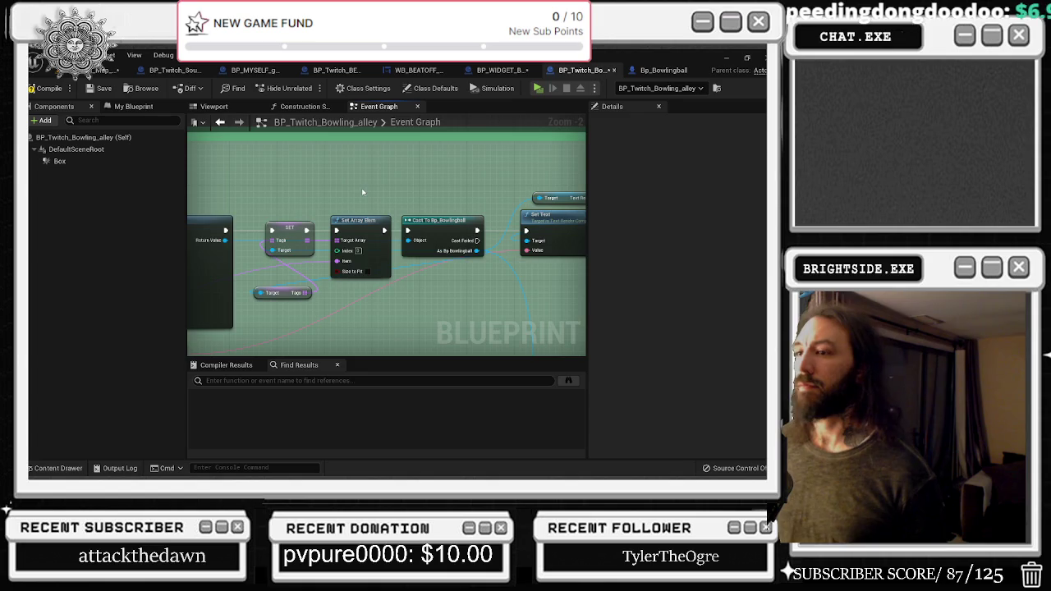
left_click_drag(362, 192, 259, 189)
left_click_drag(411, 213, 387, 213)
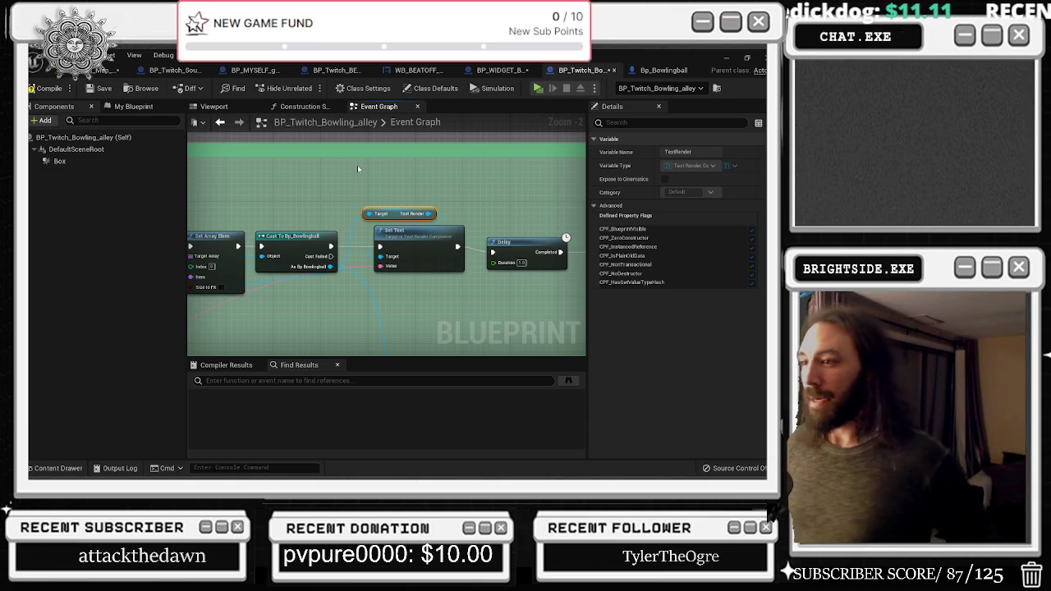
Nudge the Set Text, Delay and Bowling Ball Boost nodes into neater positions
left_click_drag(454, 212, 367, 231)
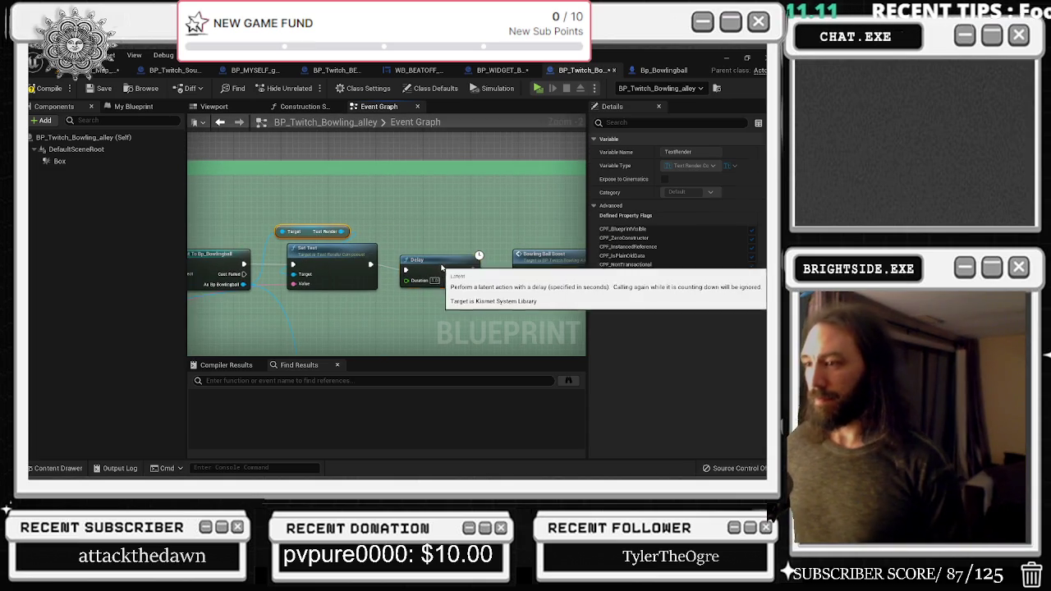
left_click(446, 267)
left_click_drag(447, 293, 287, 240)
left_click_drag(353, 271, 366, 271)
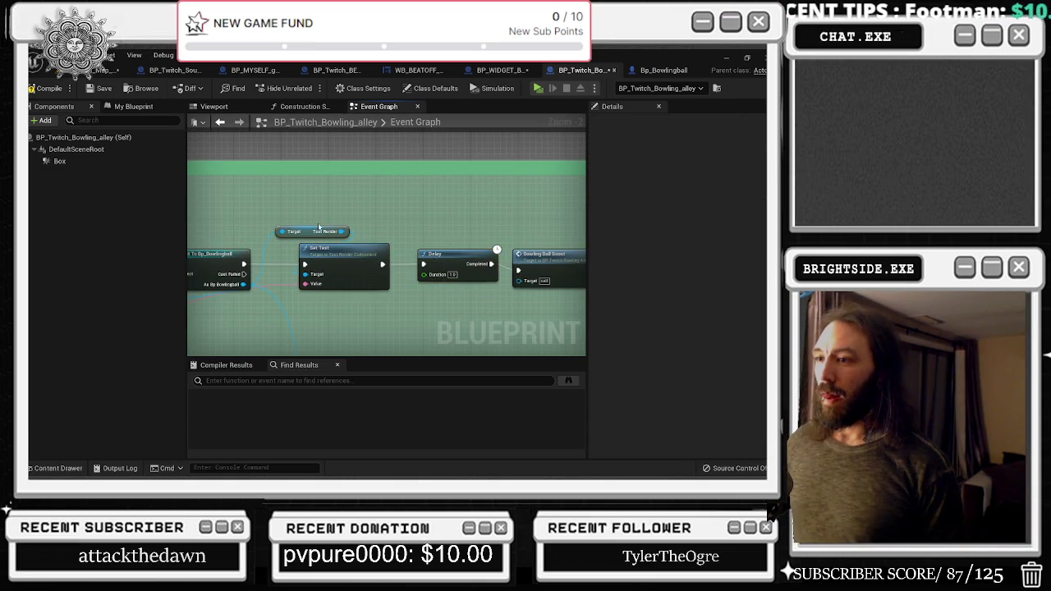
left_click(301, 233)
mouse_move(301, 233)
left_mouse_down()
mouse_move(235, 222)
mouse_move(309, 246)
left_mouse_up()
left_click_drag(493, 246, 444, 205)
Reposition the cast, Get Game Instance and 10 BALLS nodes, then jump to the Bowling Ball Boost event
left_click(503, 238)
left_click_drag(503, 221, 392, 189)
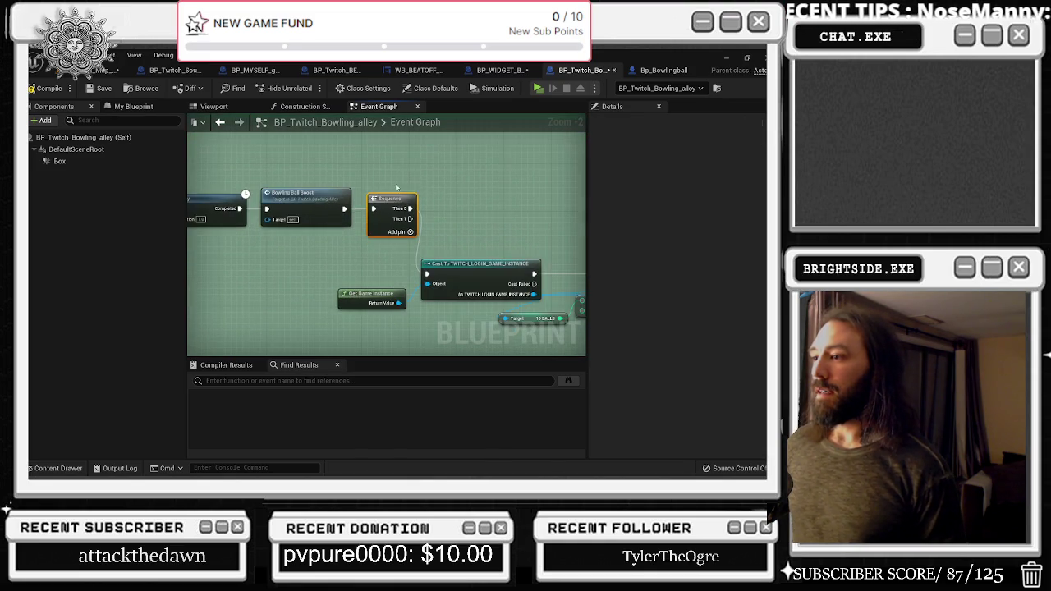
left_click_drag(378, 263, 311, 246)
left_click_drag(485, 297, 329, 266)
left_click_drag(405, 255, 416, 238)
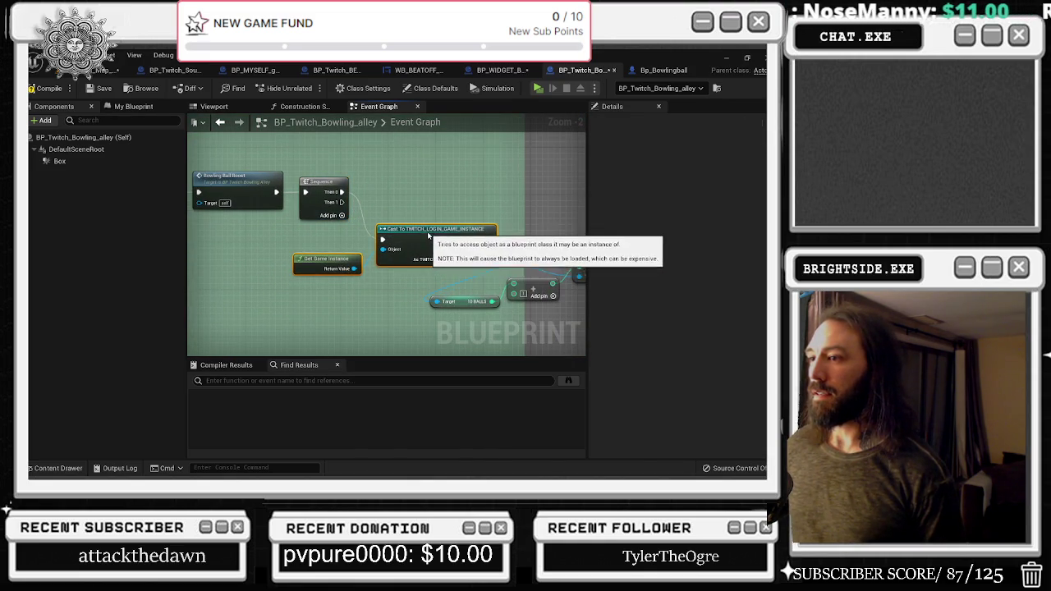
left_click_drag(493, 312, 351, 316)
left_click(460, 246)
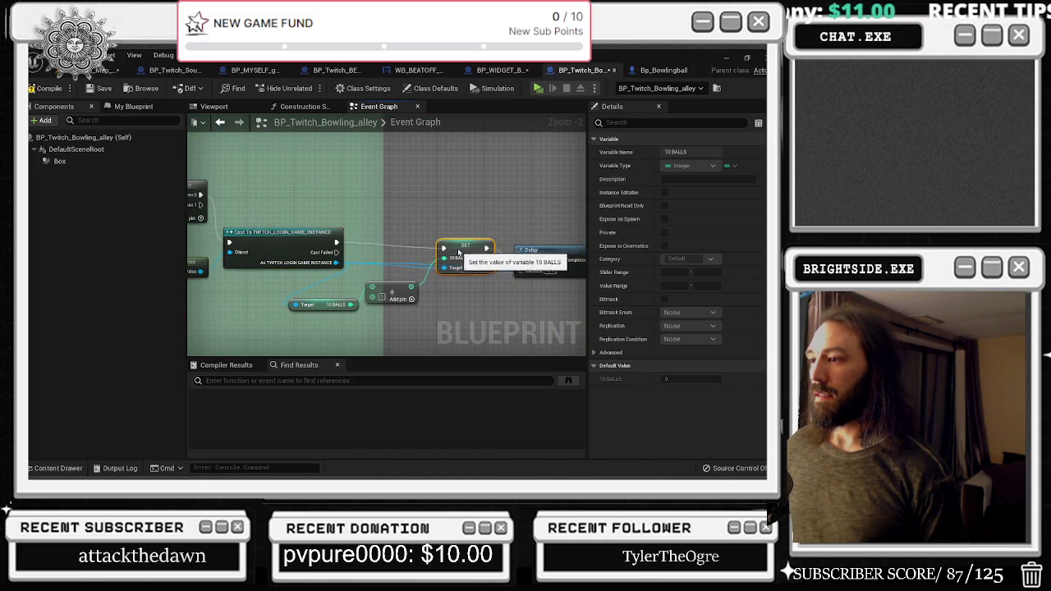
left_click_drag(481, 243, 265, 230)
left_click(443, 246)
left_click_drag(363, 247, 603, 161)
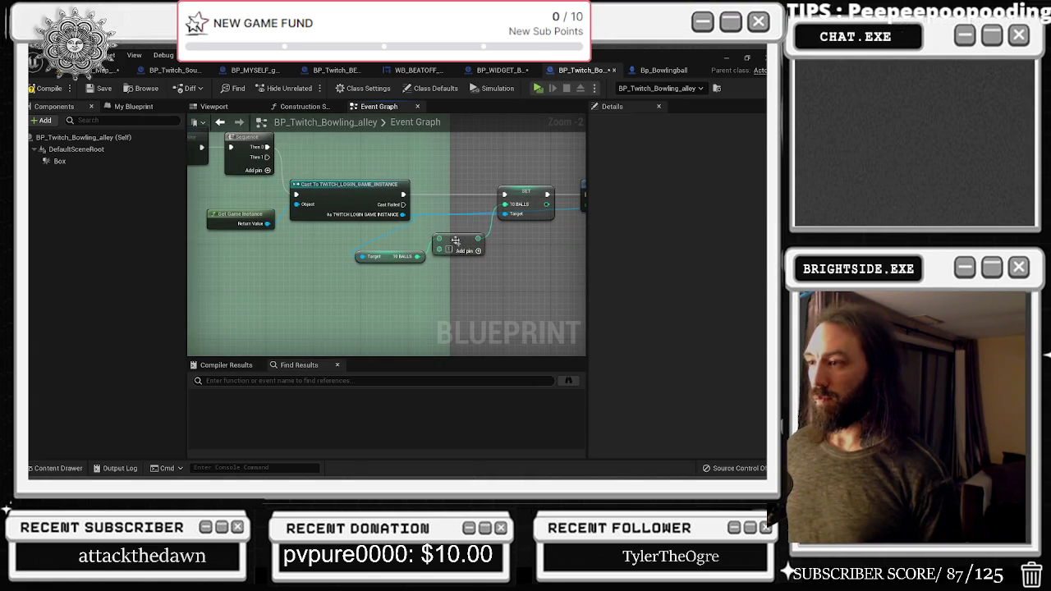
left_click_drag(465, 245, 627, 291)
left_click_drag(351, 297, 639, 279)
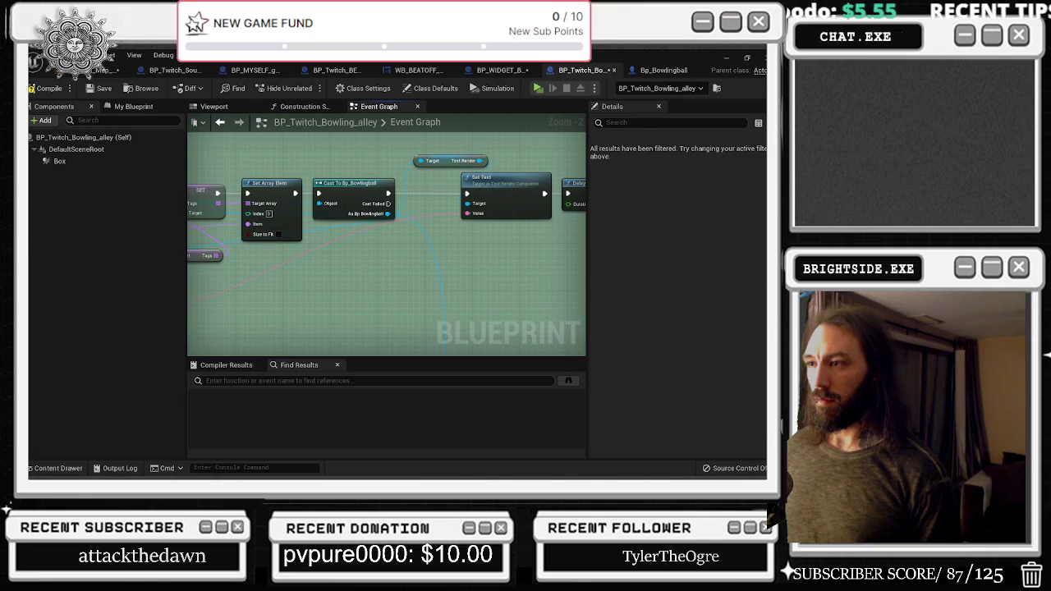
mouse_move(628, 237)
left_mouse_down()
mouse_move(378, 246)
mouse_move(370, 234)
left_mouse_up()
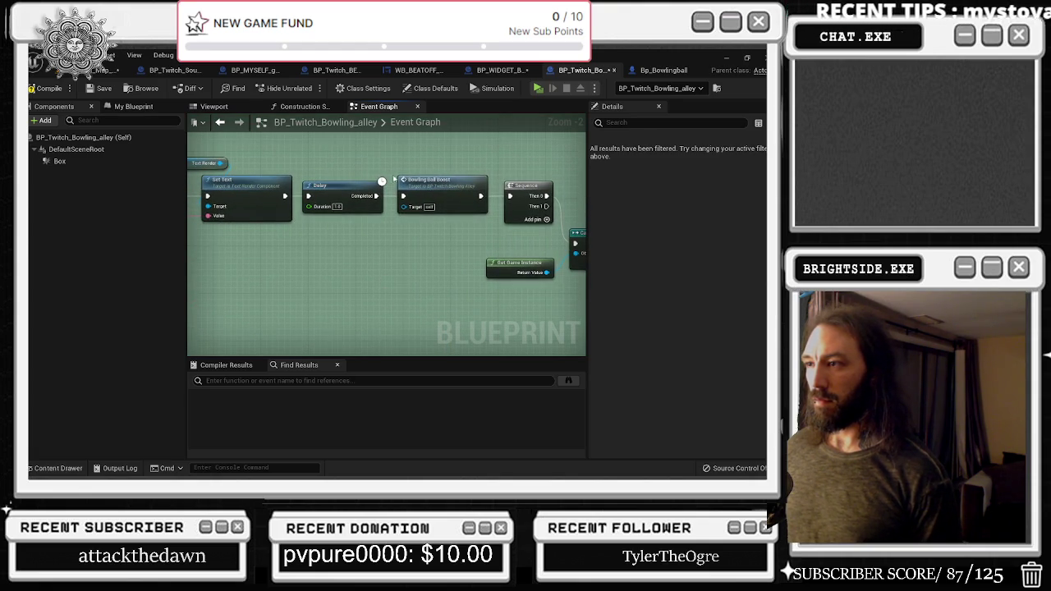
double_click(439, 182)
Move the Random Float in Range node beneath Launch Character
left_click_drag(512, 216, 309, 153)
mouse_move(303, 274)
left_mouse_down()
mouse_move(279, 247)
mouse_move(248, 337)
left_mouse_up()
left_click(279, 247)
mouse_move(357, 404)
left_mouse_down()
mouse_move(258, 395)
mouse_move(223, 310)
left_mouse_up()
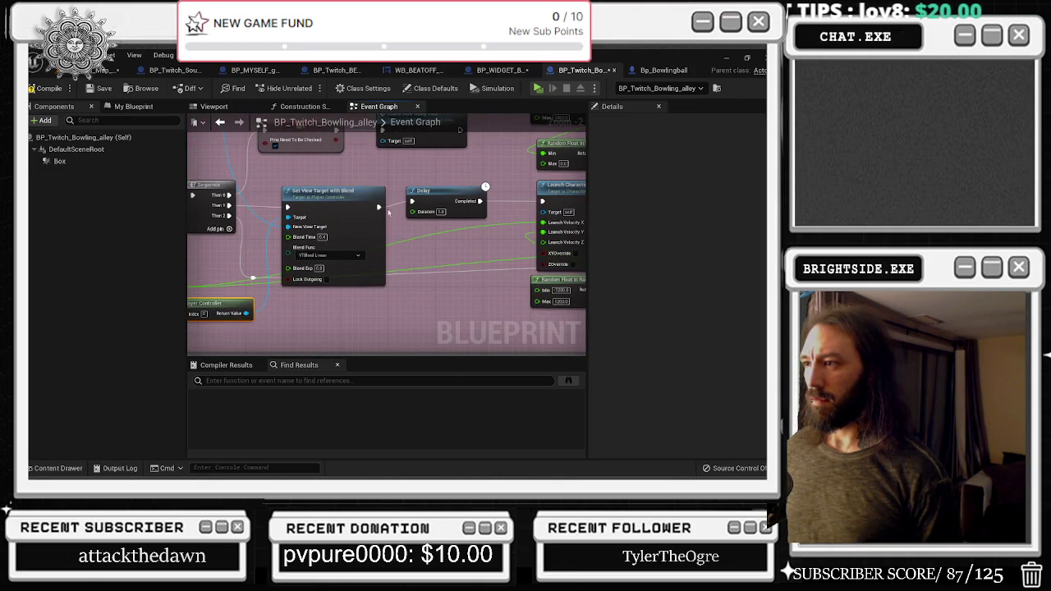
left_click_drag(383, 212, 572, 190)
mouse_move(386, 246)
left_mouse_down()
mouse_move(583, 279)
mouse_move(412, 241)
left_mouse_up()
mouse_move(427, 197)
left_mouse_down()
mouse_move(336, 144)
mouse_move(289, 142)
left_mouse_up()
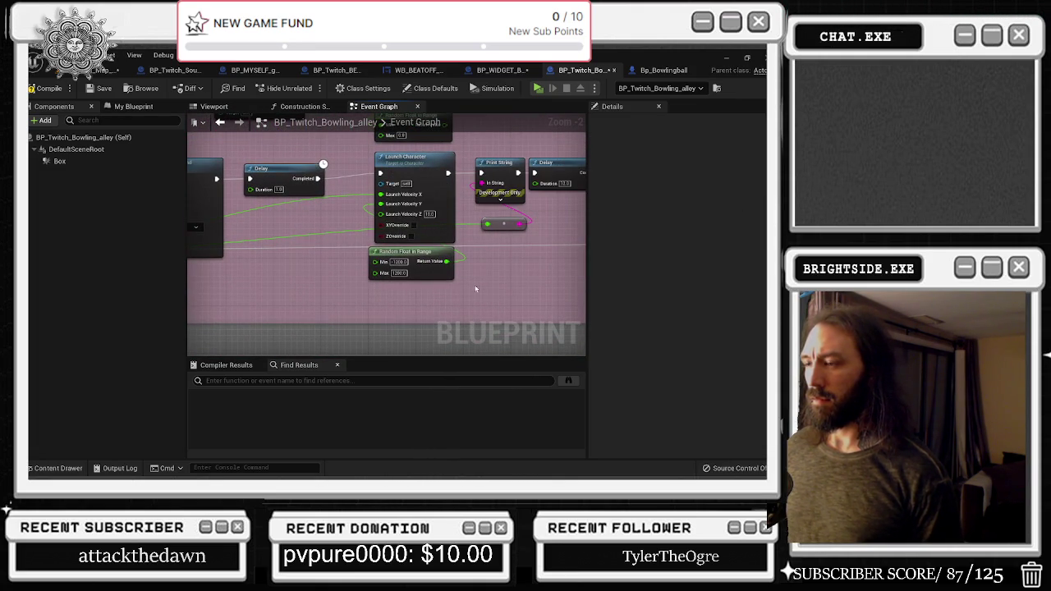
mouse_move(419, 251)
left_mouse_down()
mouse_move(312, 262)
mouse_move(328, 257)
left_mouse_up()
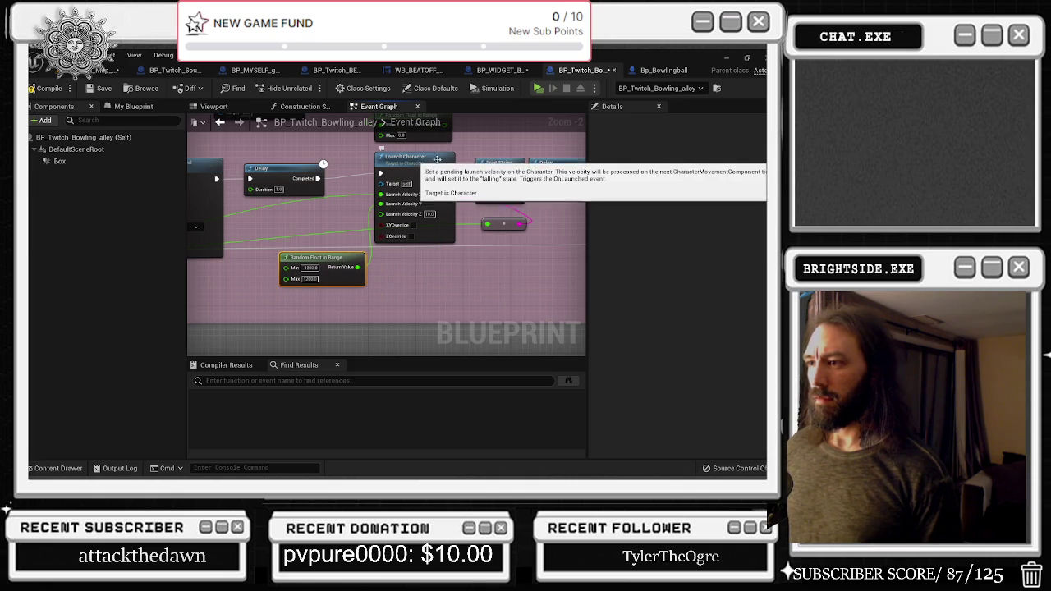
left_click(423, 239)
left_click_drag(423, 239, 389, 236)
left_click_drag(446, 143, 410, 146)
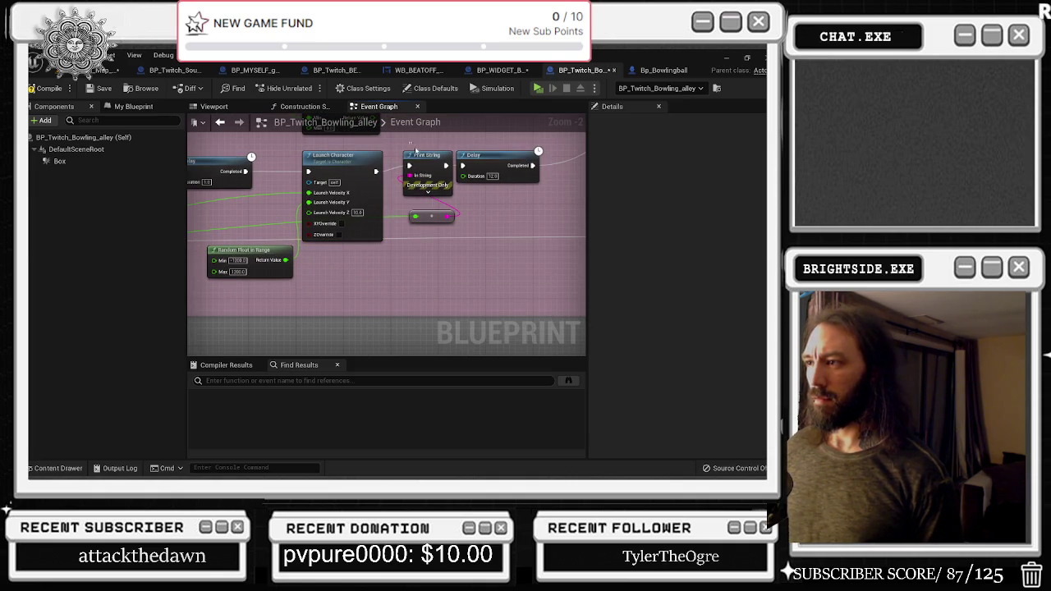
left_click_drag(491, 177, 497, 182)
mouse_move(425, 235)
left_mouse_down()
mouse_move(459, 272)
mouse_move(464, 246)
mouse_move(448, 245)
left_mouse_up()
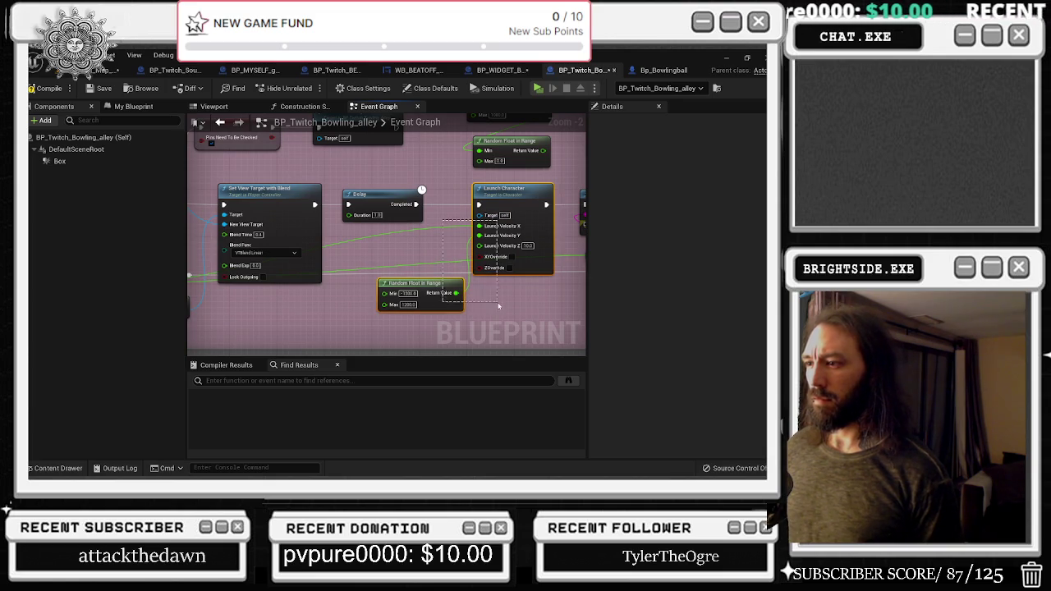
Wire a Set View Target with Blend Target pin to the bowling ball reference
left_click_drag(498, 308, 541, 310)
left_click(461, 243)
scroll(450, 237, "down", 1)
mouse_move(457, 241)
left_mouse_down()
mouse_move(262, 148)
mouse_move(252, 230)
mouse_move(277, 164)
mouse_move(371, 255)
mouse_move(344, 215)
mouse_move(312, 213)
left_mouse_up()
scroll(277, 164, "down", 3)
scroll(371, 255, "up", 3)
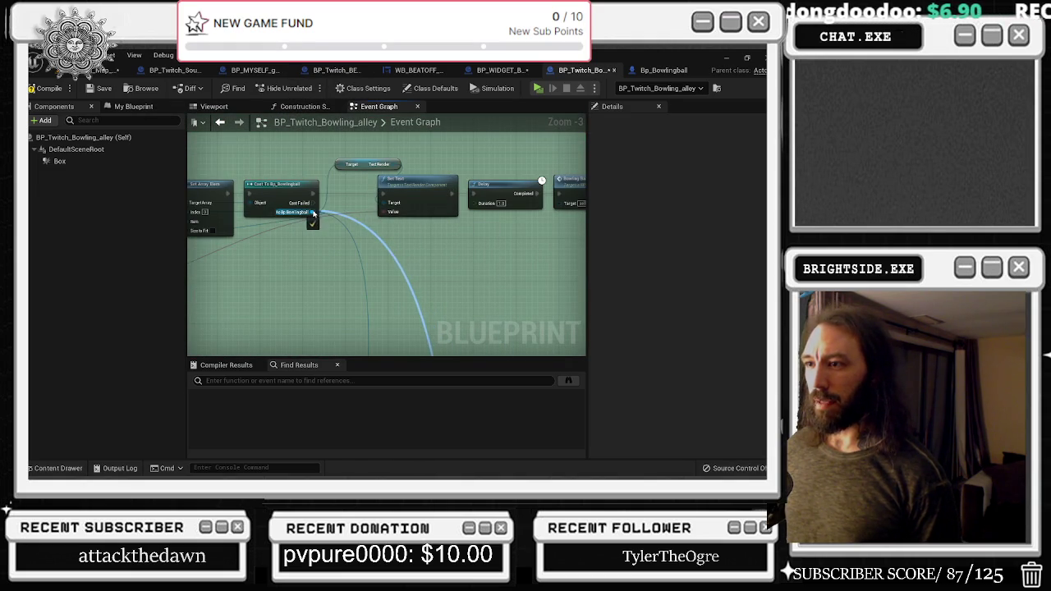
scroll(474, 263, "down", 3)
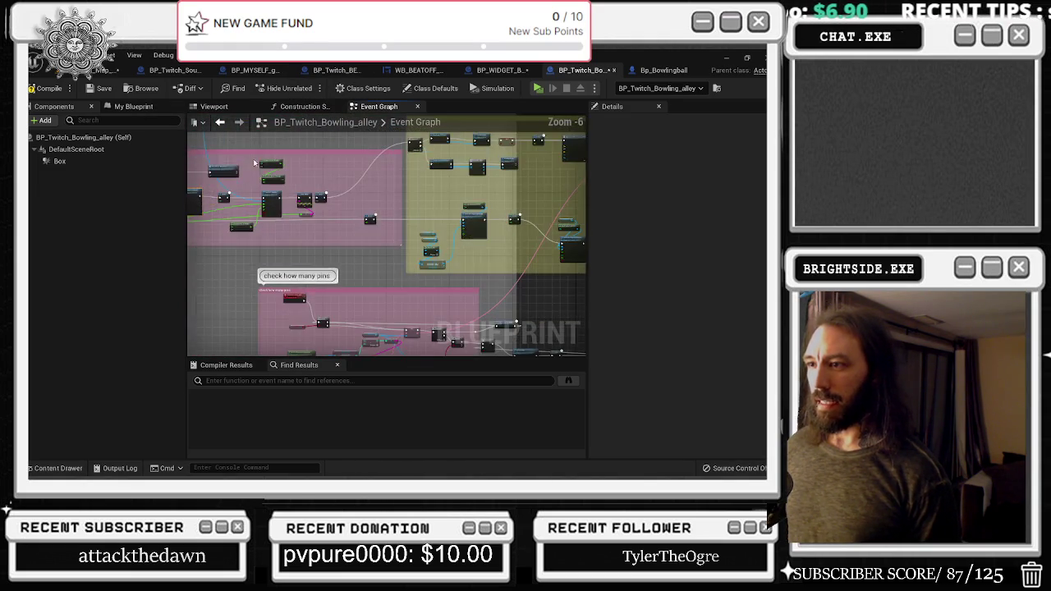
scroll(451, 209, "up", 3)
Pan around the Event Graph reviewing the strike camera, Twitch command and character groups
mouse_move(507, 160)
left_mouse_down()
mouse_move(372, 222)
mouse_move(339, 281)
mouse_move(379, 246)
mouse_move(381, 149)
mouse_move(220, 140)
left_mouse_up()
left_click_drag(351, 166, 248, 161)
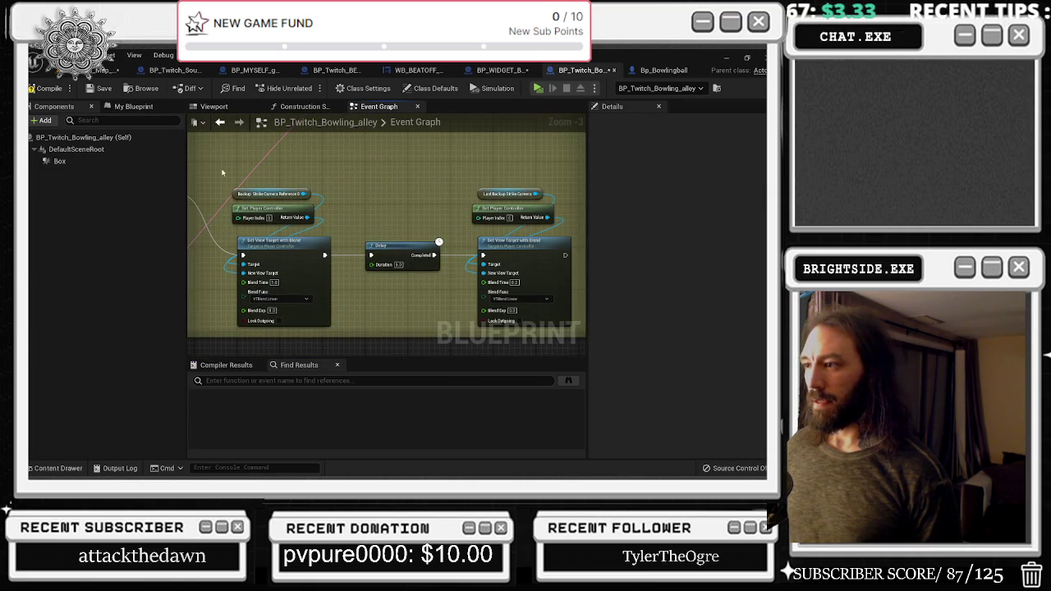
scroll(222, 172, "down", 9)
left_click_drag(247, 164, 447, 329)
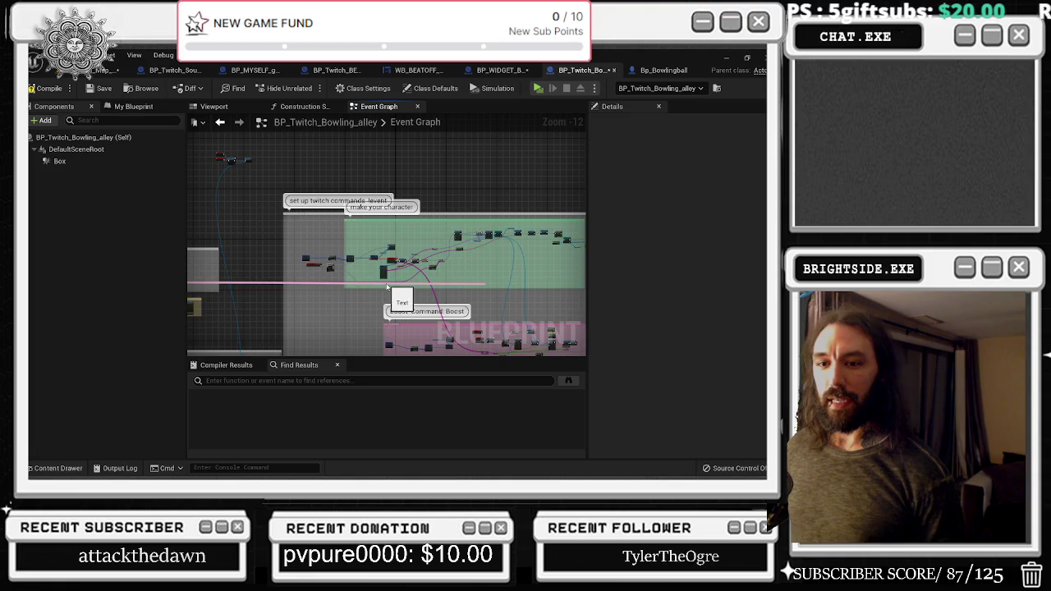
left_click_drag(366, 219, 388, 281)
scroll(247, 239, "up", 9)
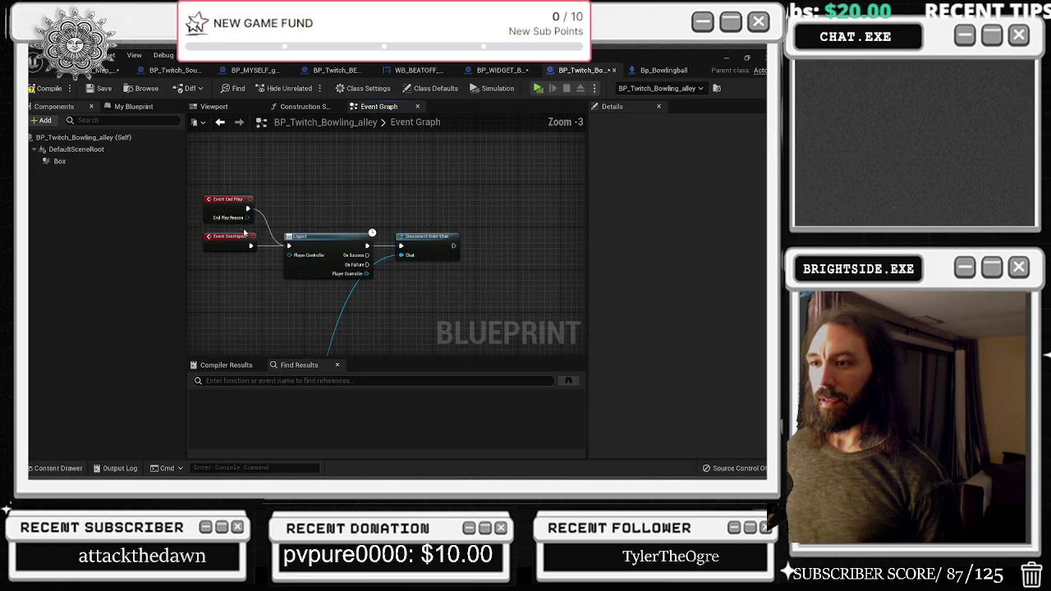
scroll(400, 312, "down", 6)
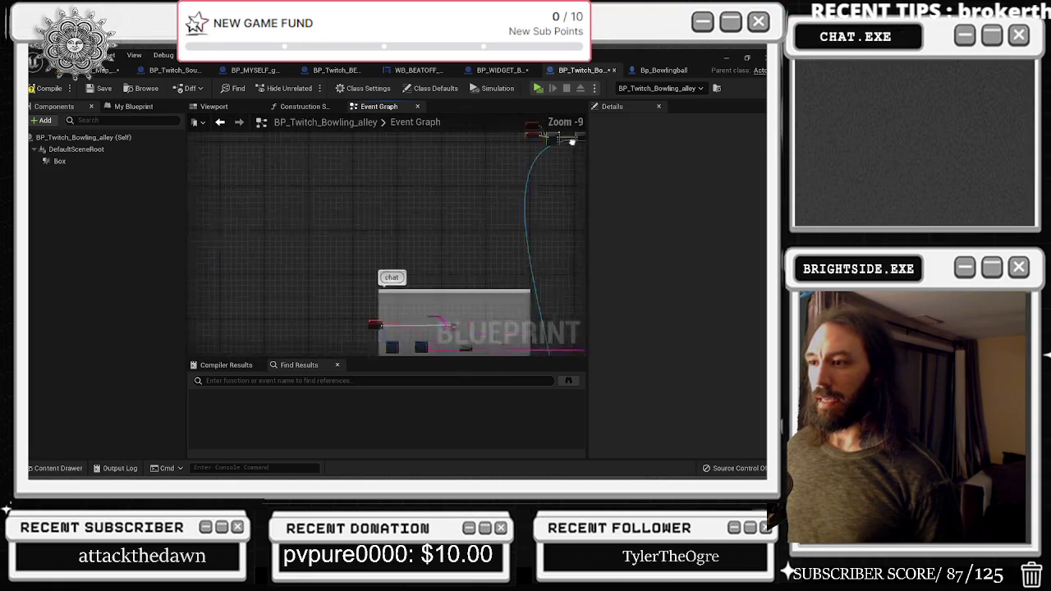
left_click_drag(460, 242, 206, 273)
scroll(206, 273, "down", 1)
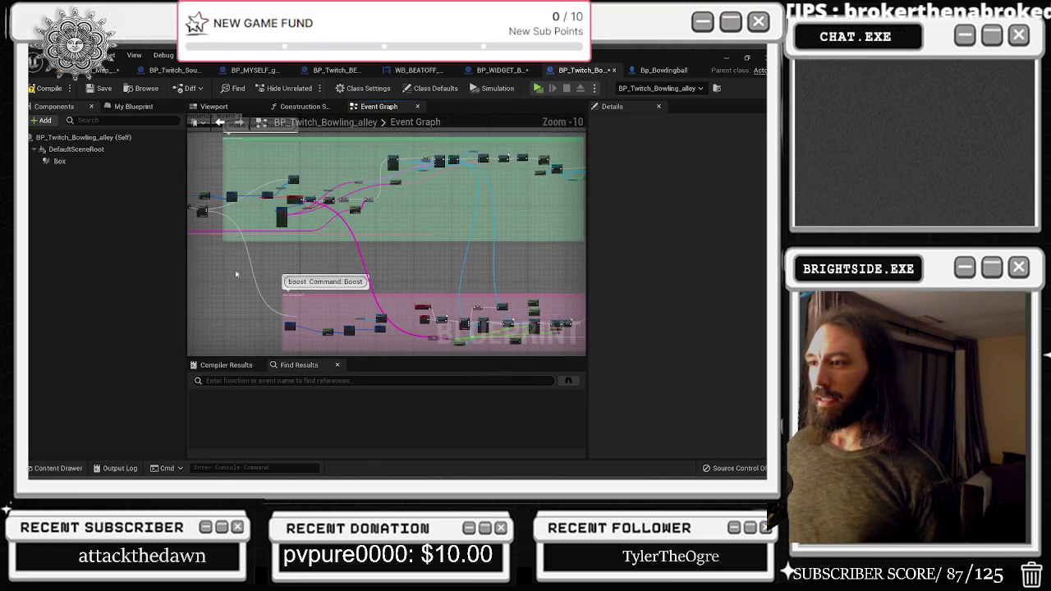
scroll(336, 269, "up", 6)
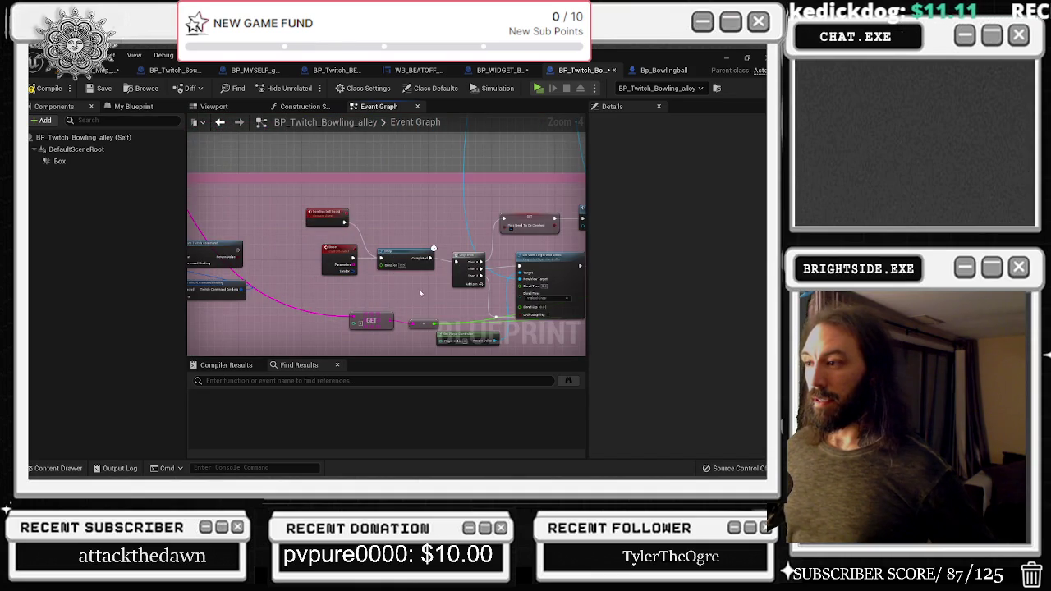
left_click_drag(419, 293, 198, 264)
scroll(397, 231, "down", 7)
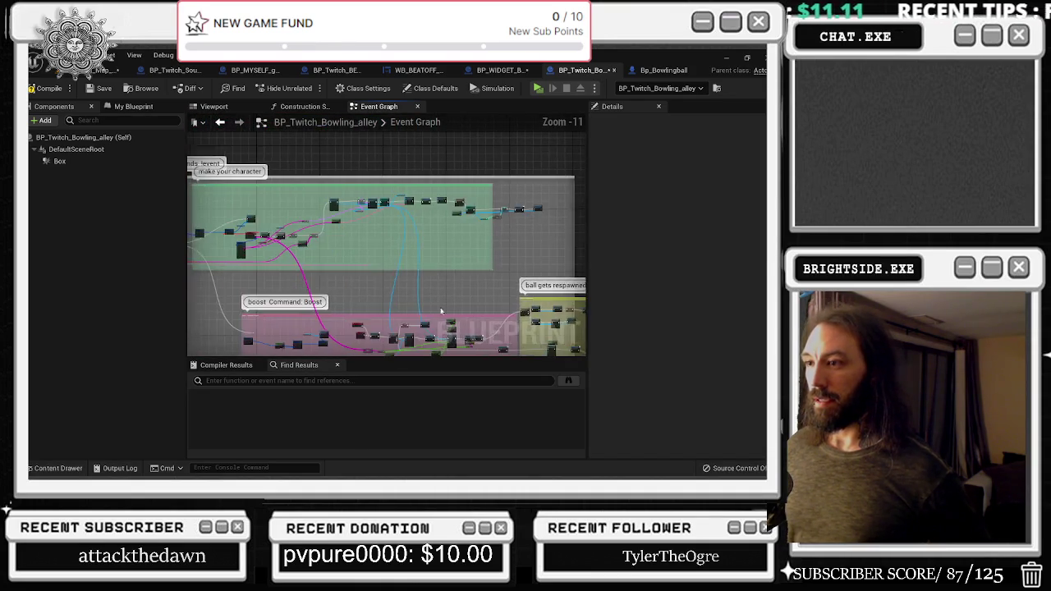
scroll(435, 192, "up", 3)
mouse_move(459, 239)
left_mouse_down()
mouse_move(475, 235)
mouse_move(220, 250)
mouse_move(246, 173)
mouse_move(304, 220)
mouse_move(585, 230)
left_mouse_up()
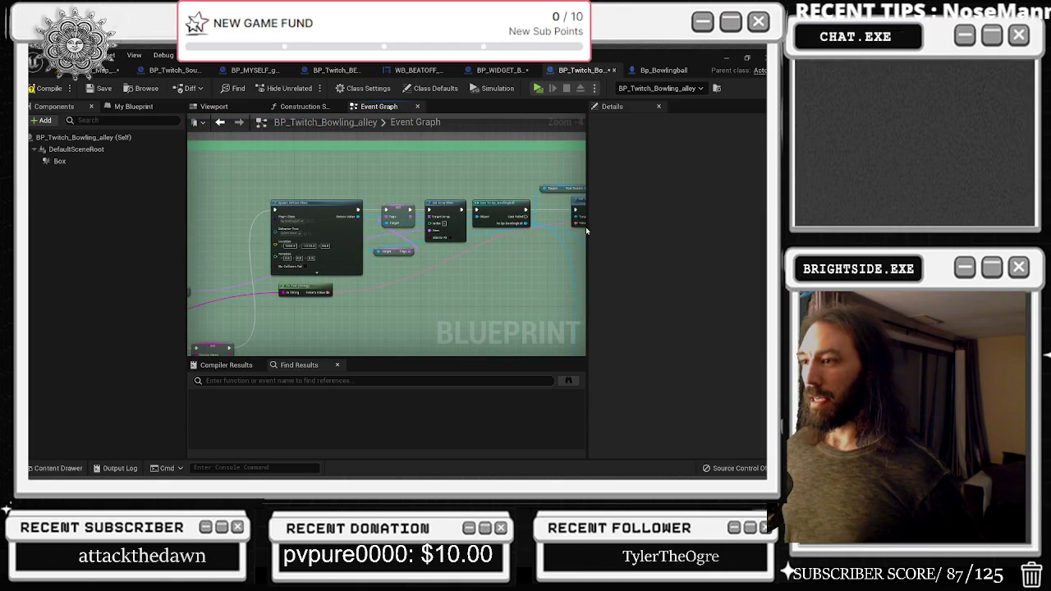
mouse_move(448, 249)
left_mouse_down()
mouse_move(528, 235)
mouse_move(482, 216)
mouse_move(394, 271)
left_mouse_up()
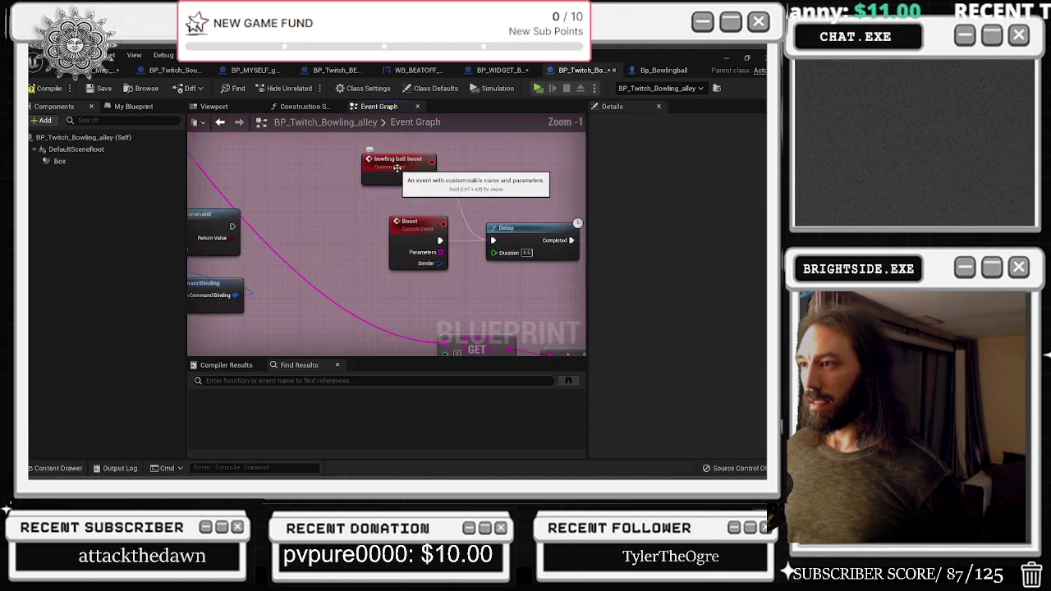
scroll(335, 290, "down", 3)
scroll(335, 291, "up", 4)
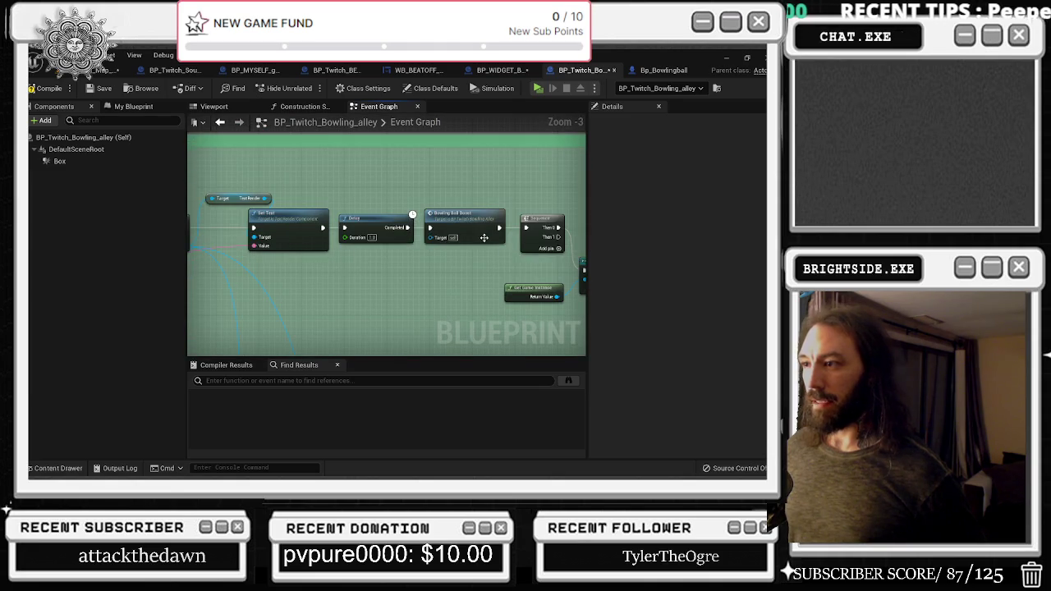
Return to the Bowling Ball Boost event's Launch Character and Random Float nodes
double_click(483, 237)
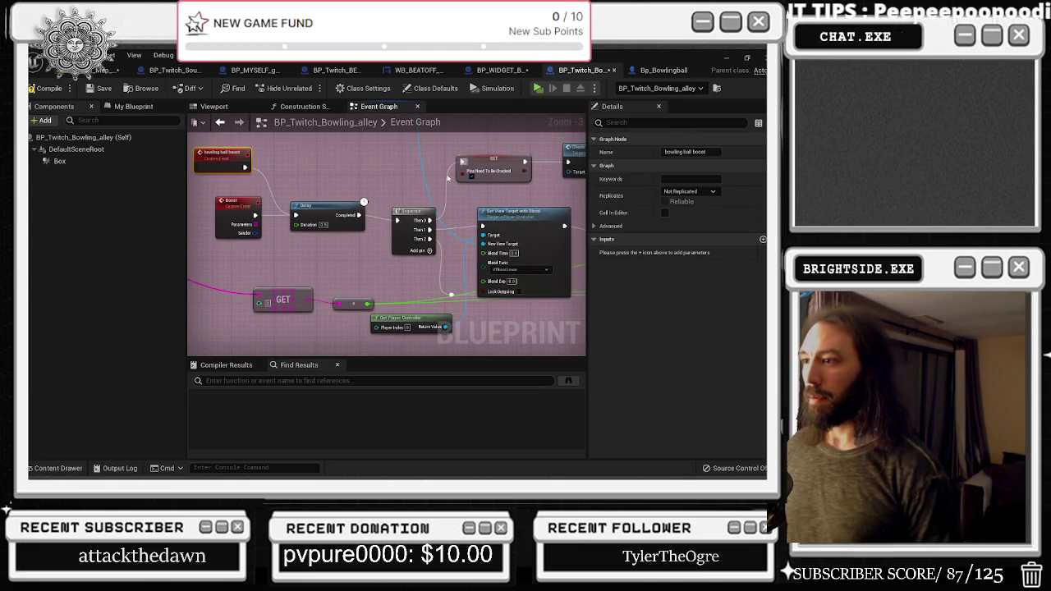
left_click_drag(447, 178, 292, 181)
left_click_drag(578, 167, 352, 182)
key("alt+Tab")
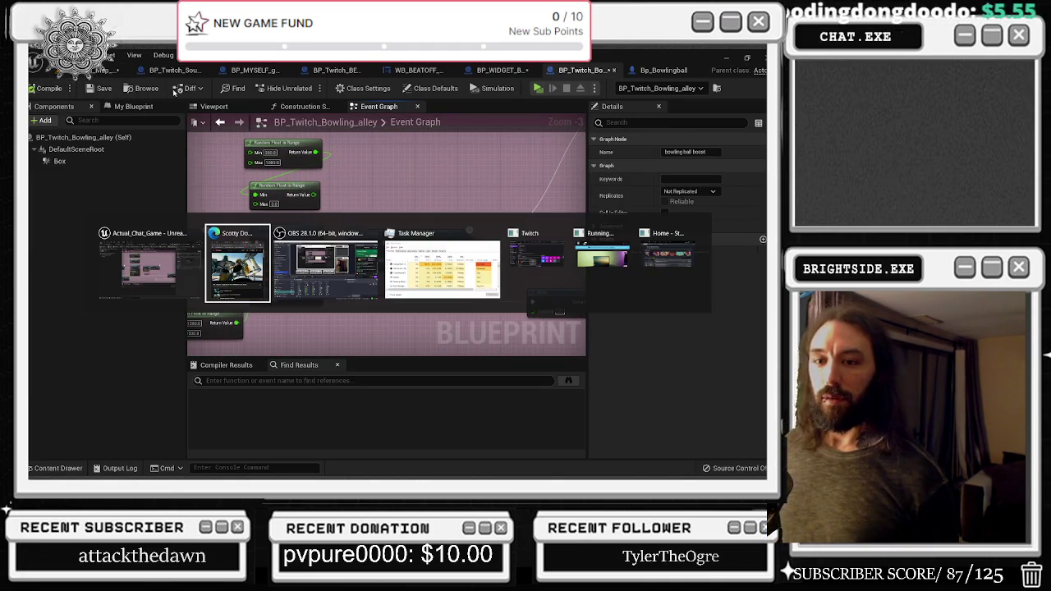
Scroll through the maximized YouTube playlist, then place the Delay node right of Print String
left_click(246, 263)
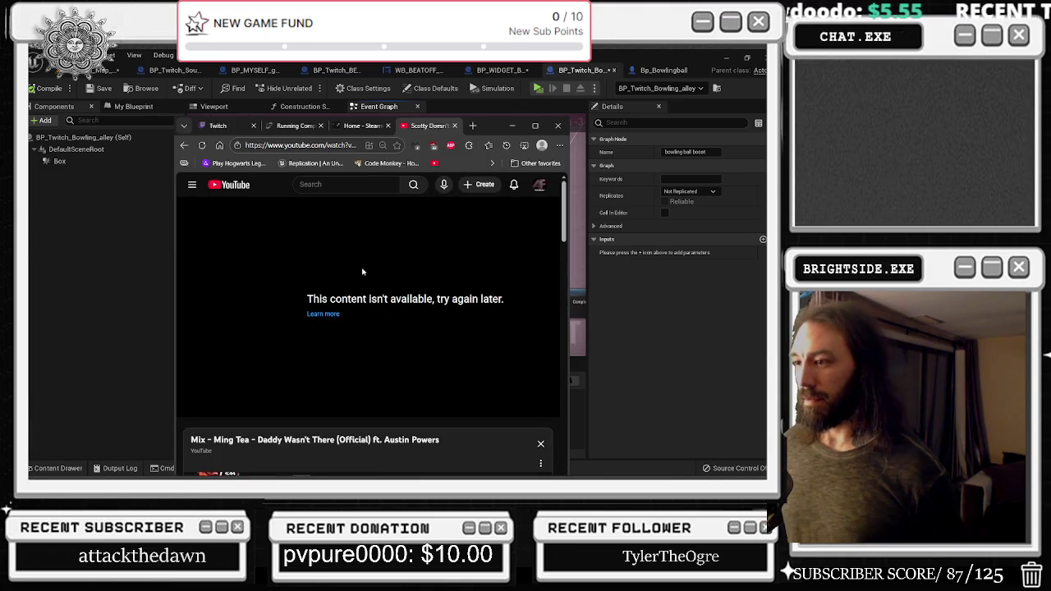
left_click(535, 125)
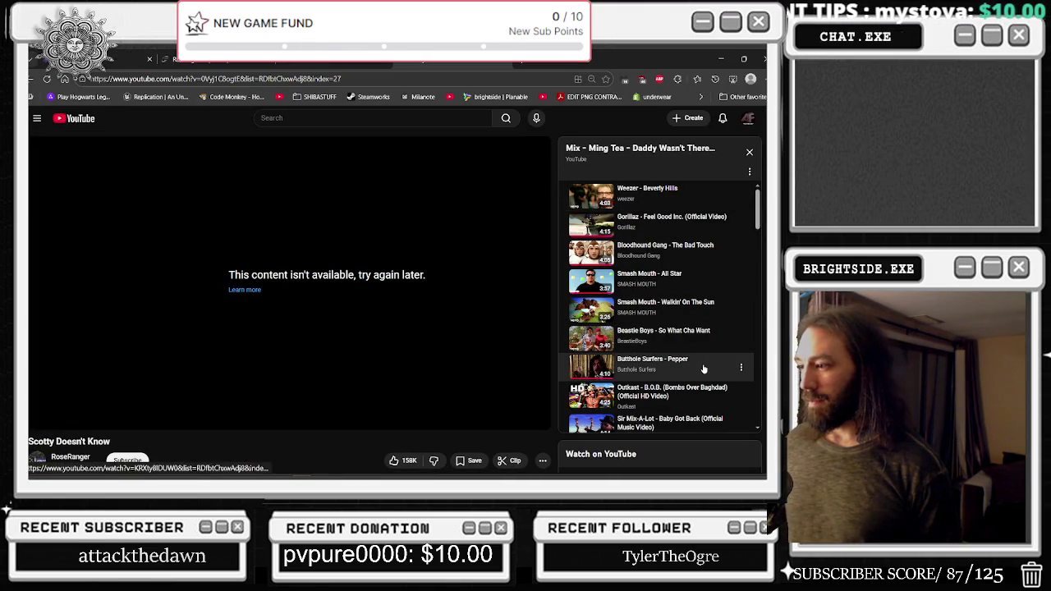
scroll(700, 382, "down", 1)
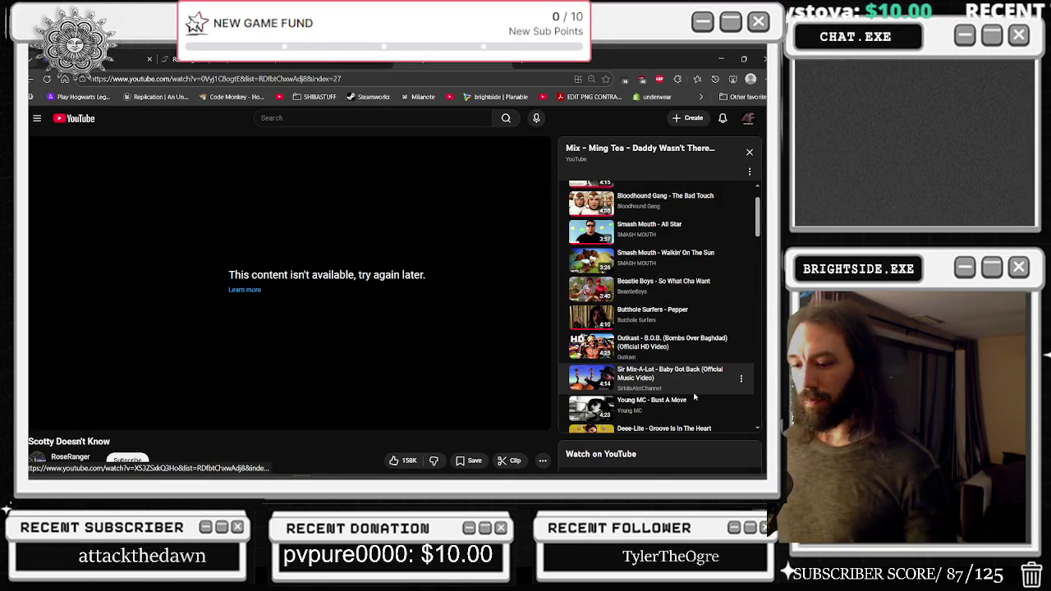
scroll(694, 394, "down", 3)
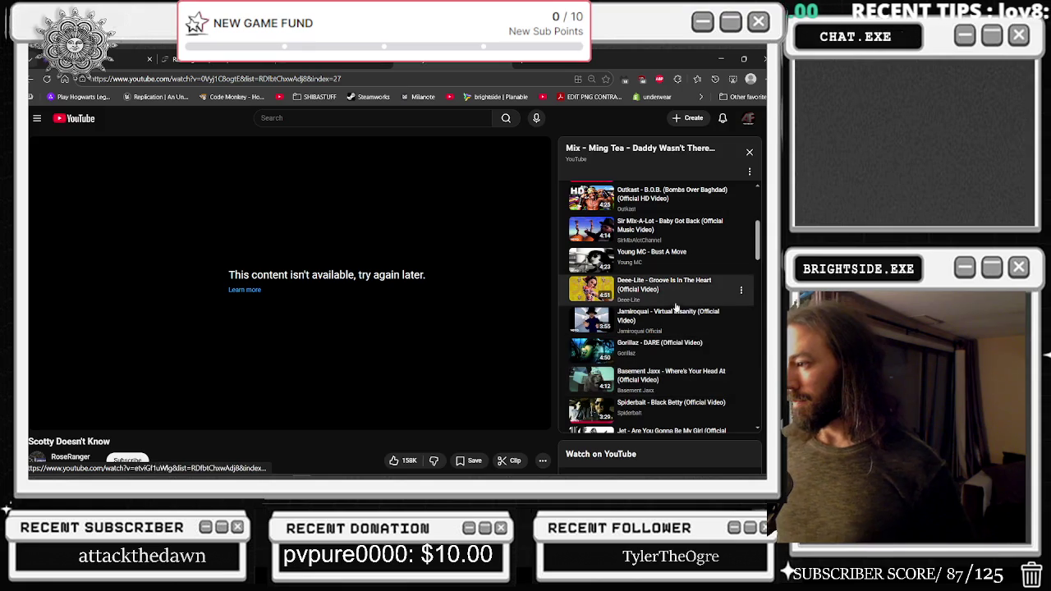
key("alt+Tab")
mouse_move(444, 235)
left_mouse_down()
mouse_move(521, 250)
mouse_move(296, 289)
left_mouse_up()
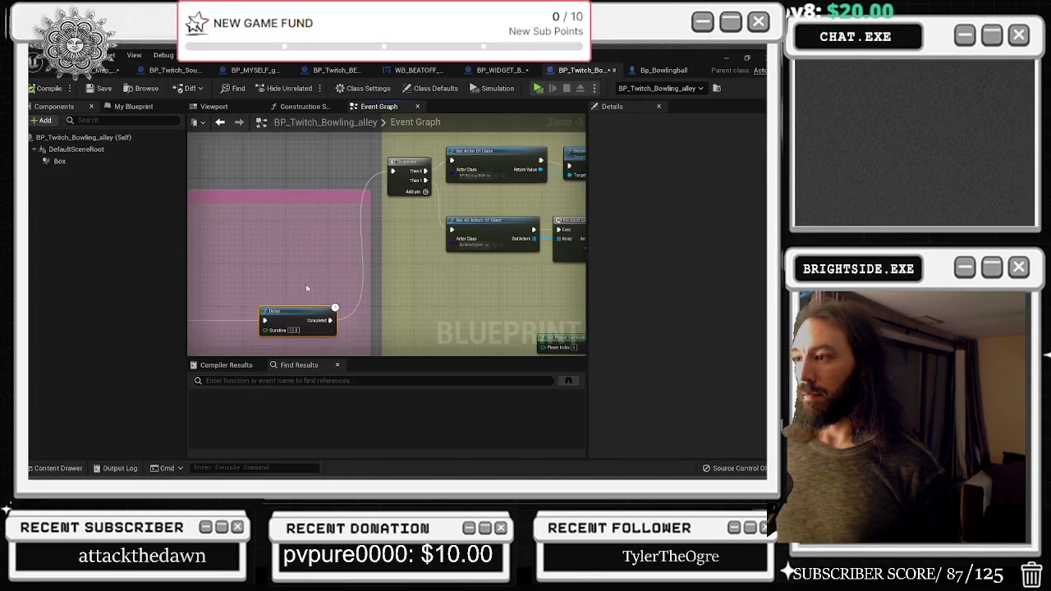
left_click_drag(508, 279, 370, 308)
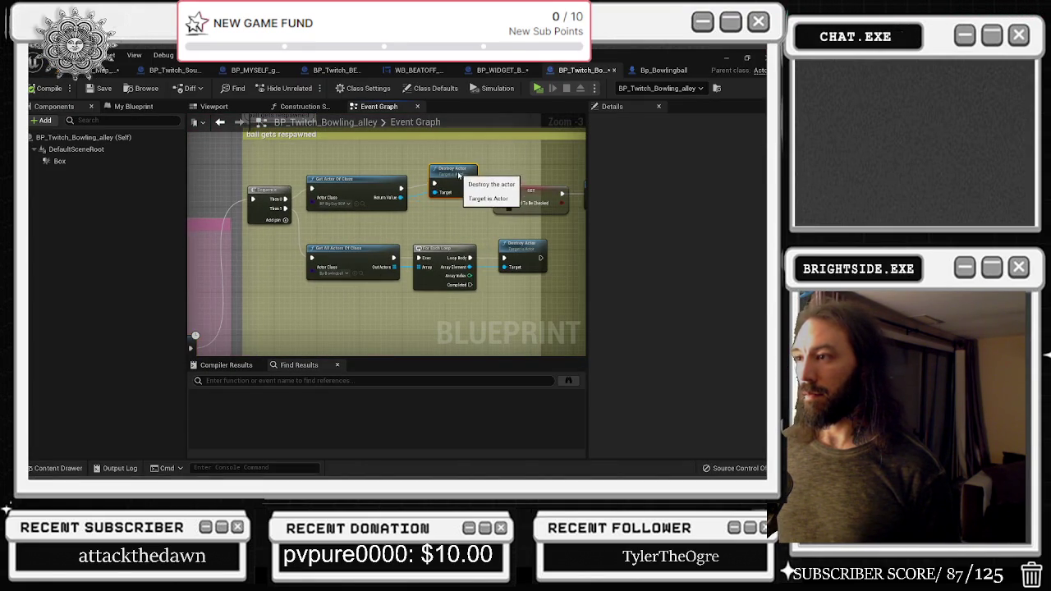
left_click_drag(471, 171, 249, 264)
left_click(234, 215)
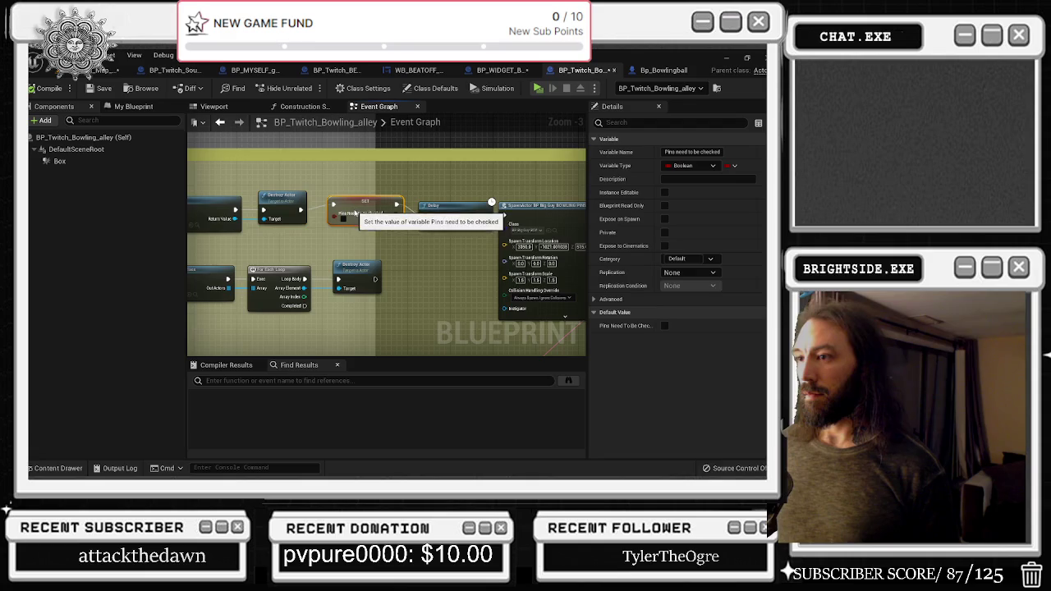
left_click_drag(544, 225, 238, 232)
left_click(364, 224)
left_click(329, 234)
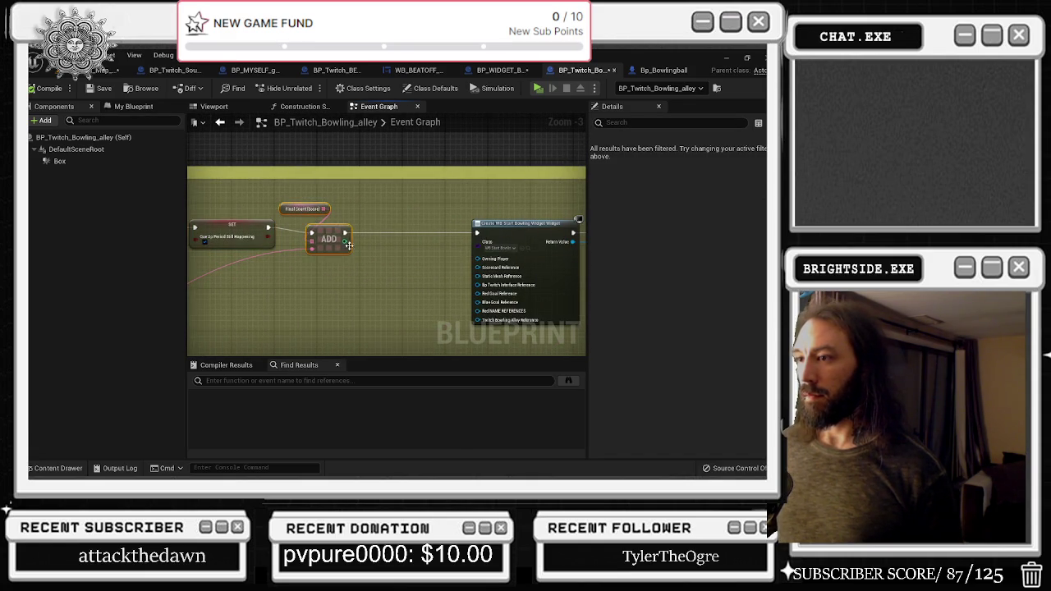
key("alt+Tab")
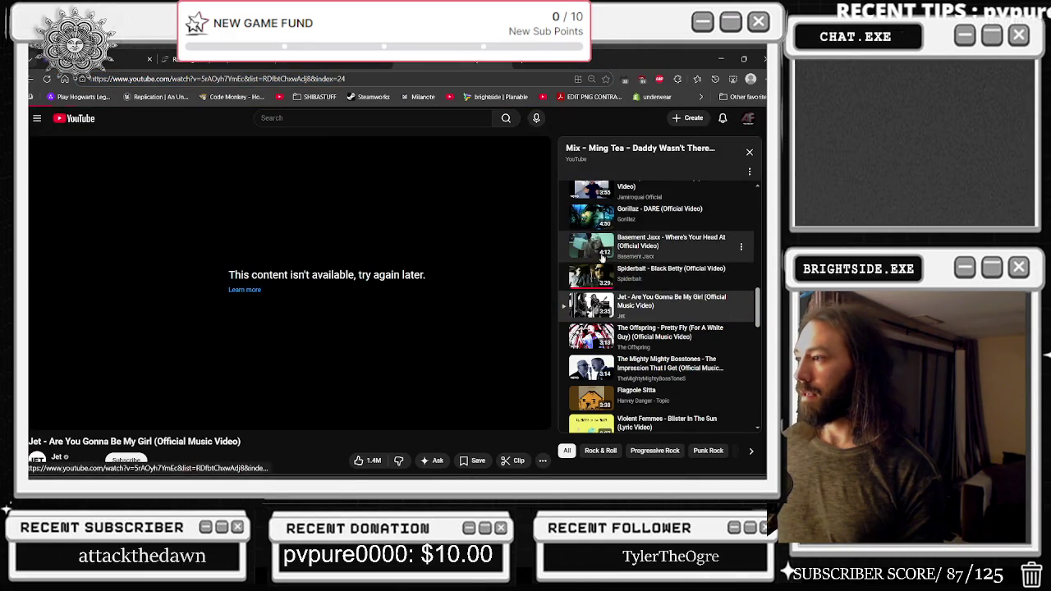
key("F5")
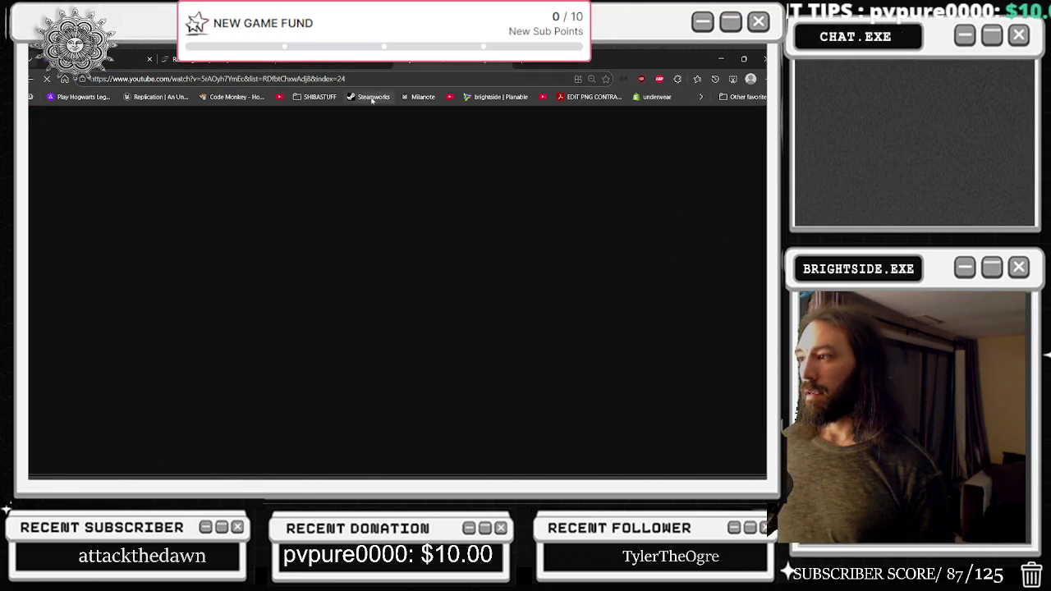
left_click(721, 60)
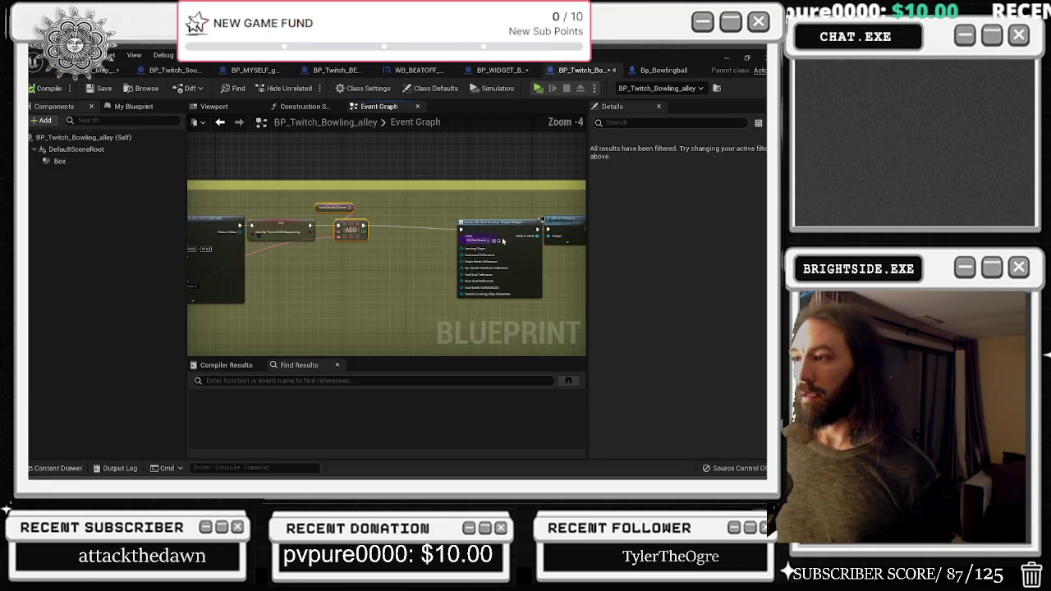
Save the bowling map with Ctrl+S and minimize the YouTube browser
left_click(111, 70)
key("ctrl+s")
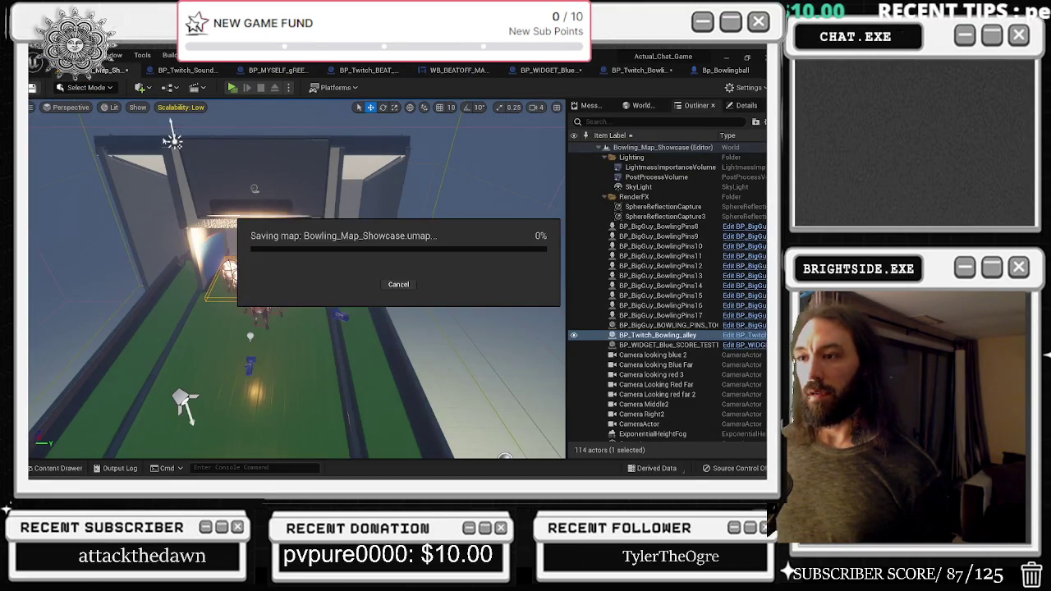
key("alt+Tab")
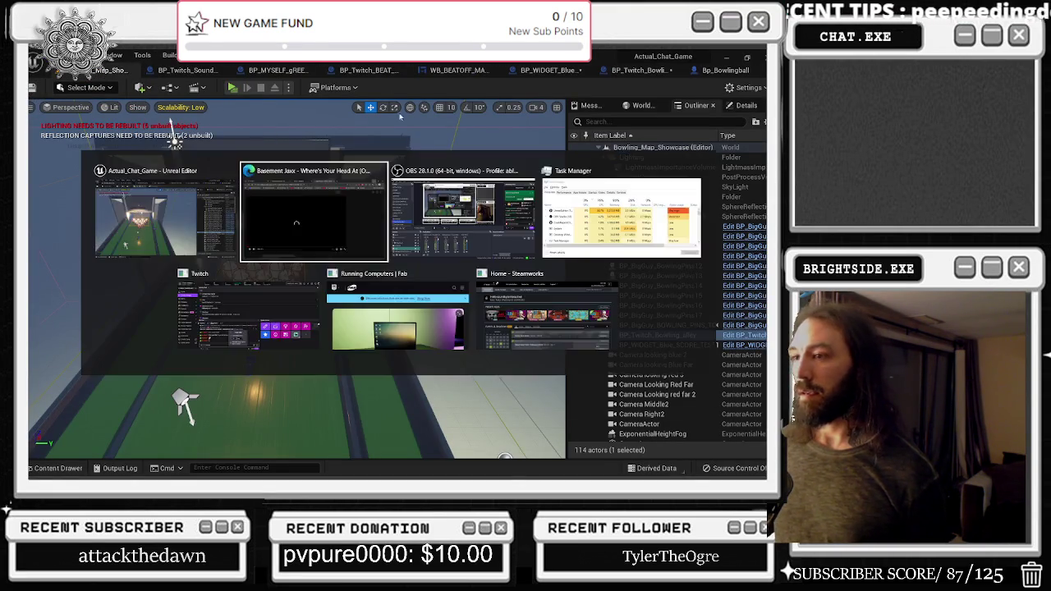
left_click(301, 225)
left_click(720, 59)
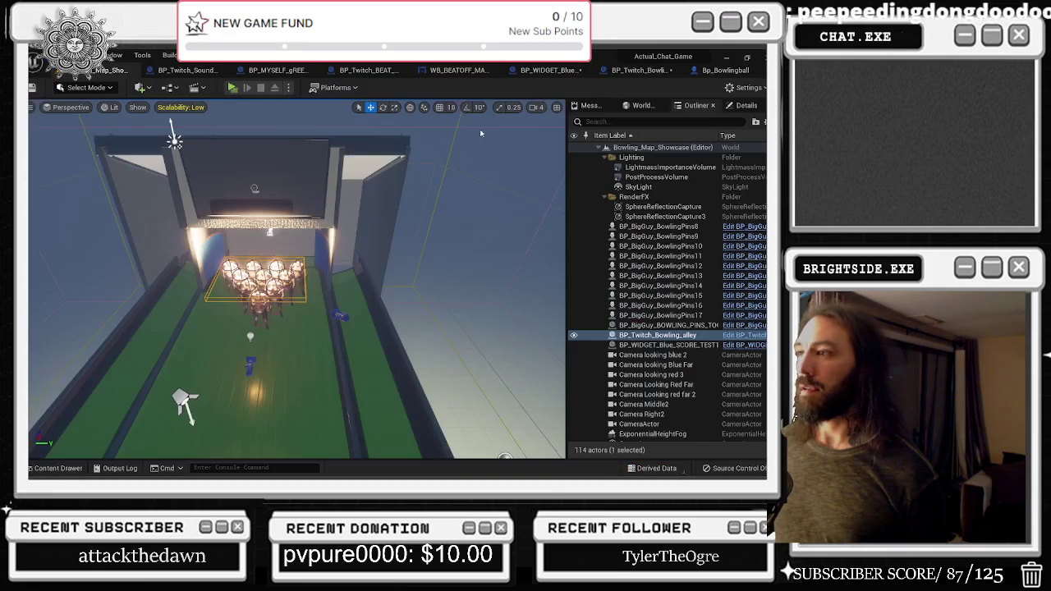
Play the map, cancel the Blueprint compile error, and open World Settings
left_click(233, 87)
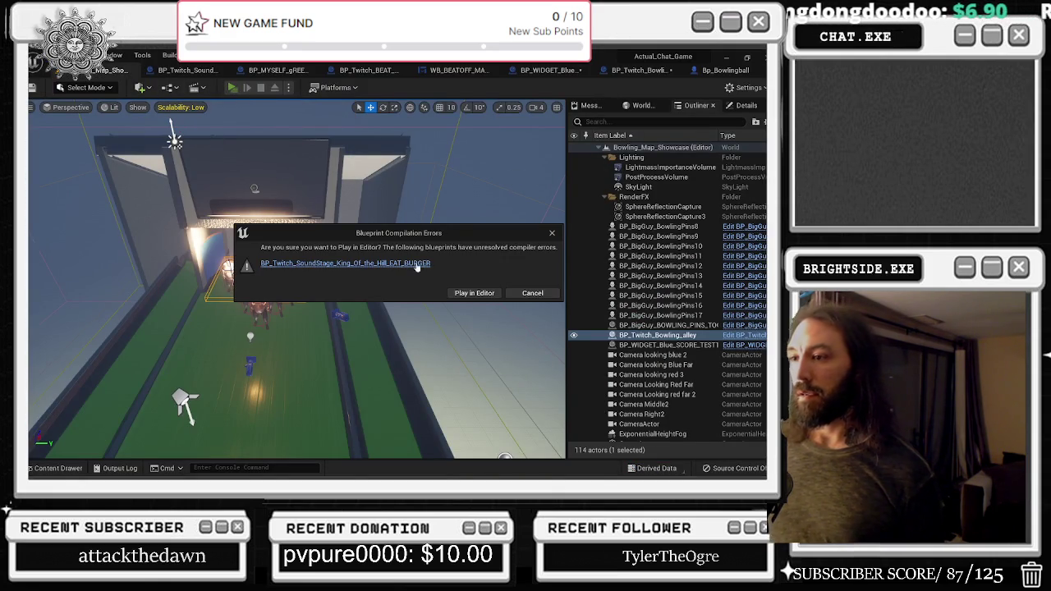
left_click(532, 292)
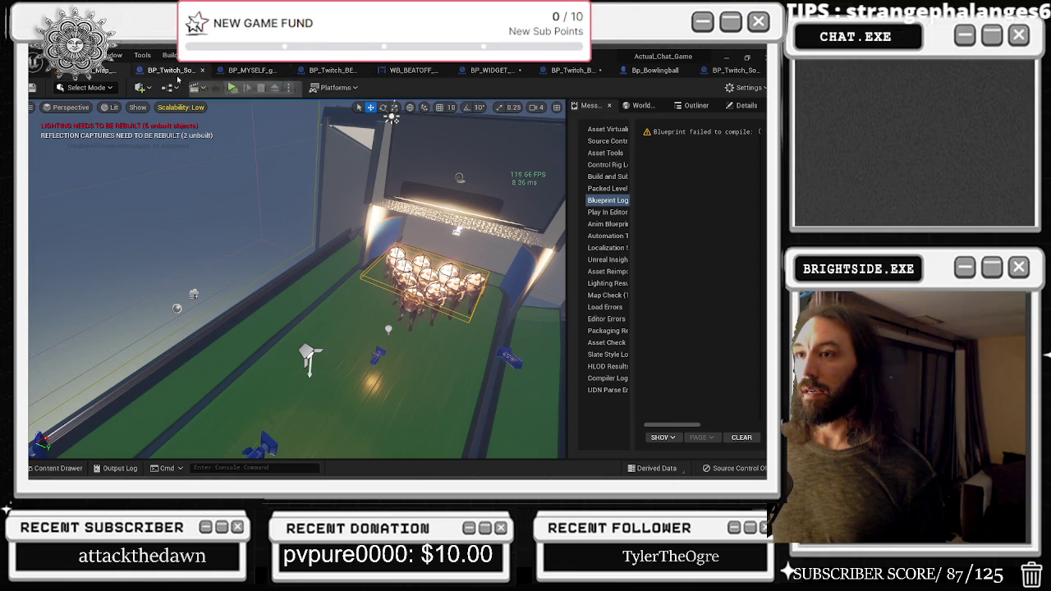
mouse_move(296, 279)
left_mouse_down()
mouse_move(246, 271)
mouse_move(244, 220)
left_mouse_up()
key("alt+Tab")
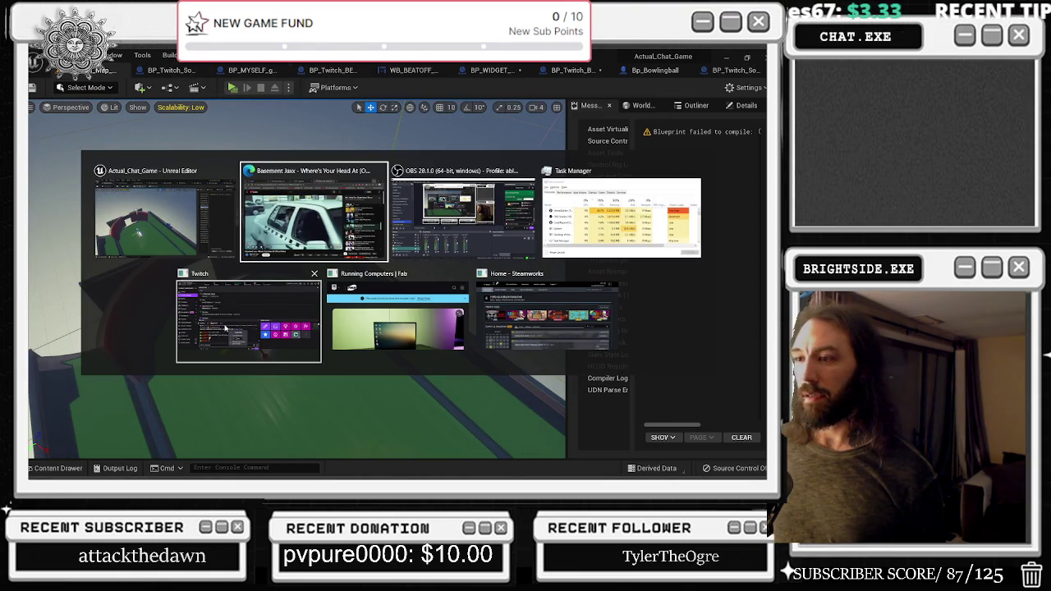
left_click(641, 105)
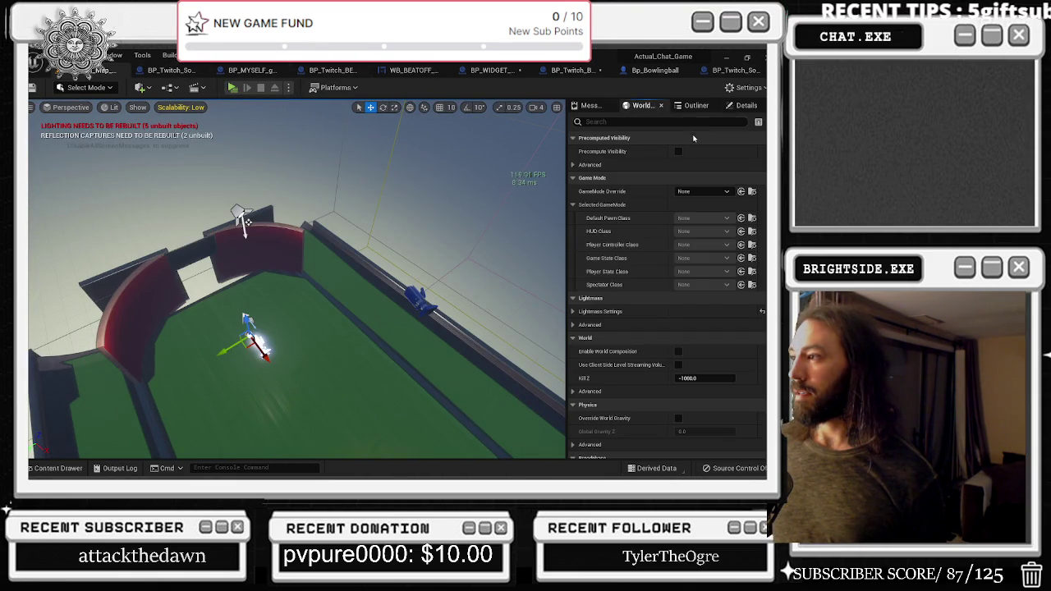
Show the level's actors in the Outliner, then search 'king' across all project folders in the Content Drawer
left_click(695, 105)
left_click(743, 106)
left_click(696, 105)
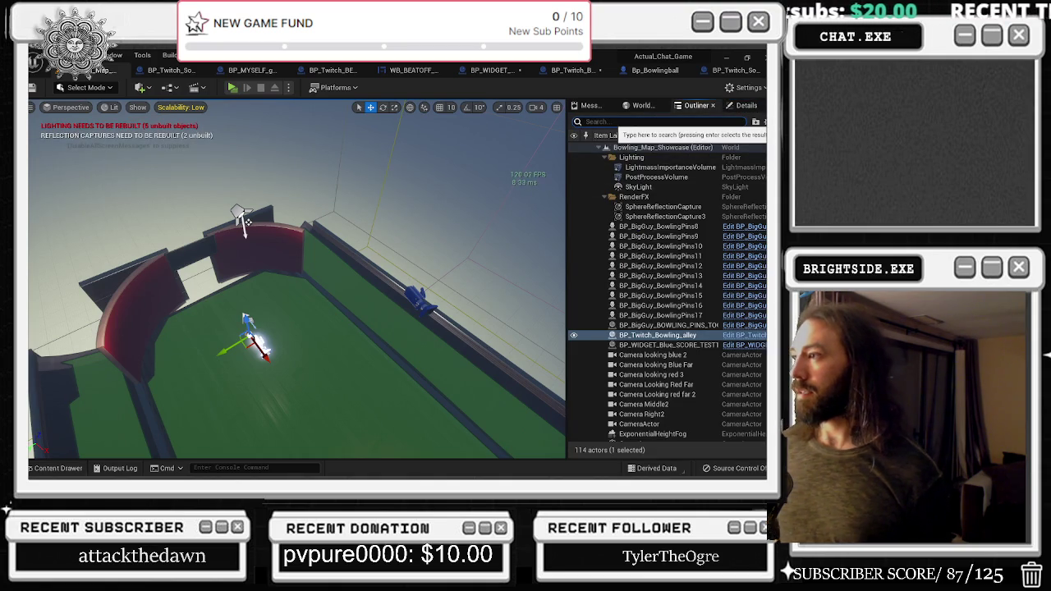
type("lon")
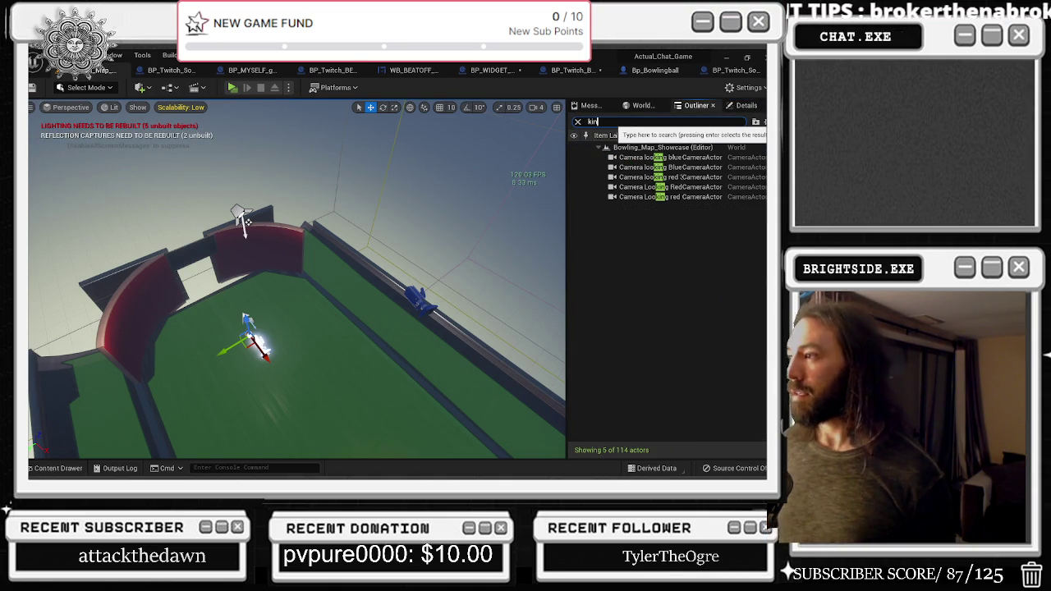
left_click(57, 468)
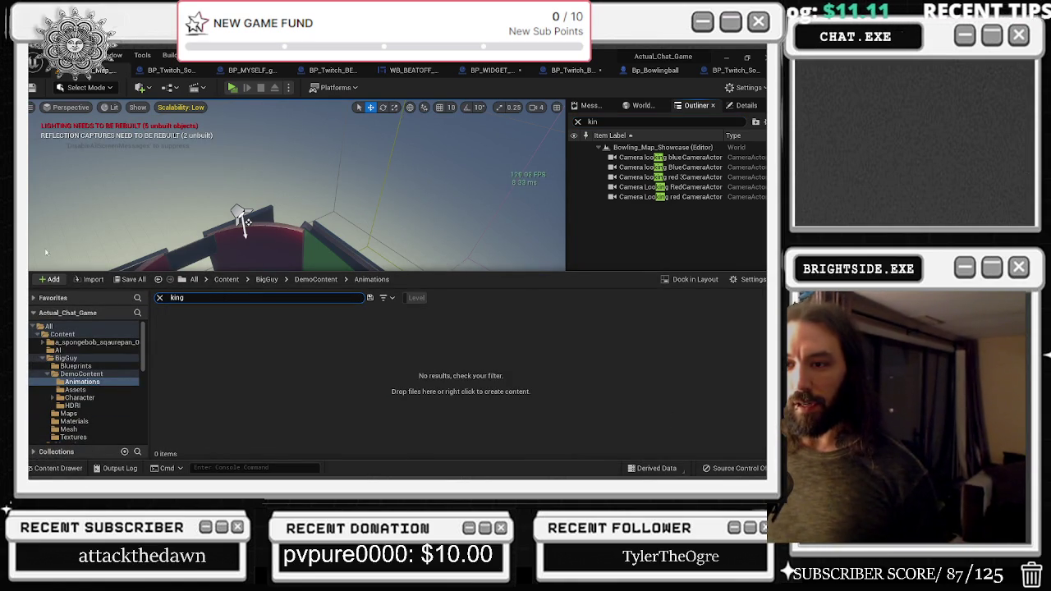
left_click(50, 326)
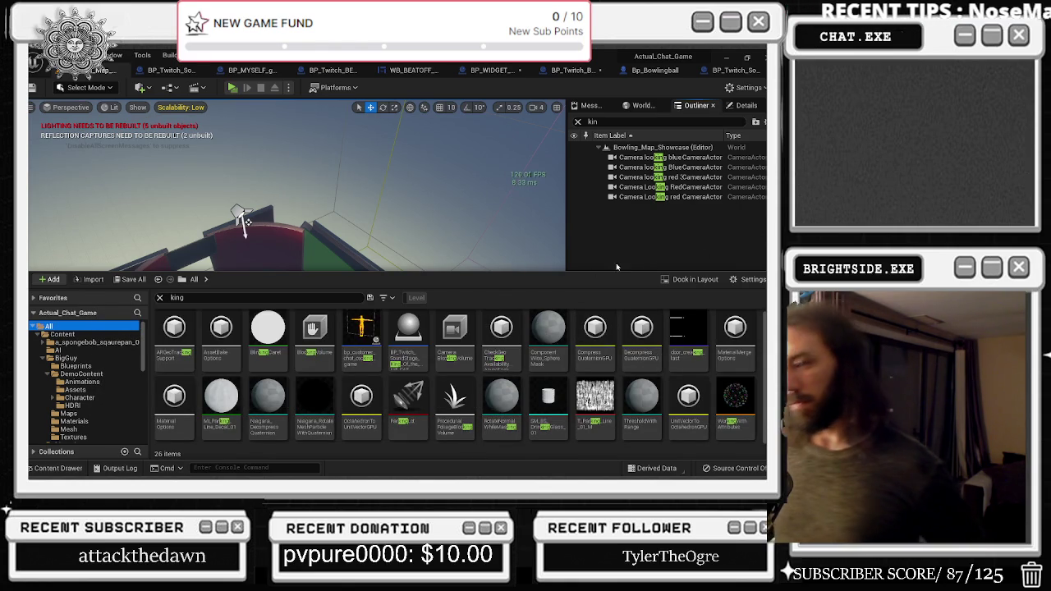
In the King of the Hill blueprint, disconnect the erroring Set Text node, compile and save
double_click(402, 327)
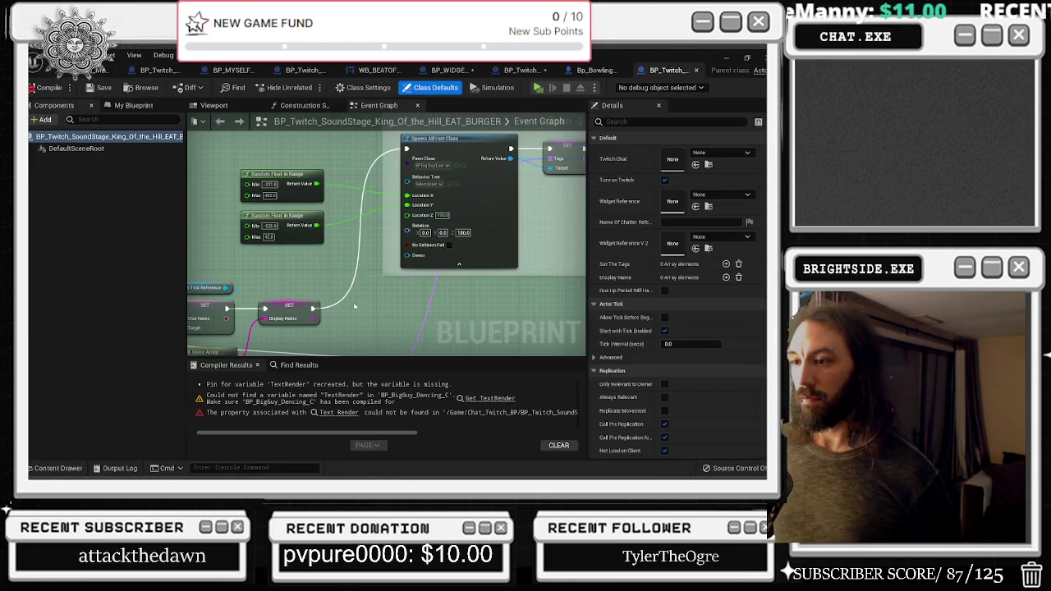
left_click(339, 413)
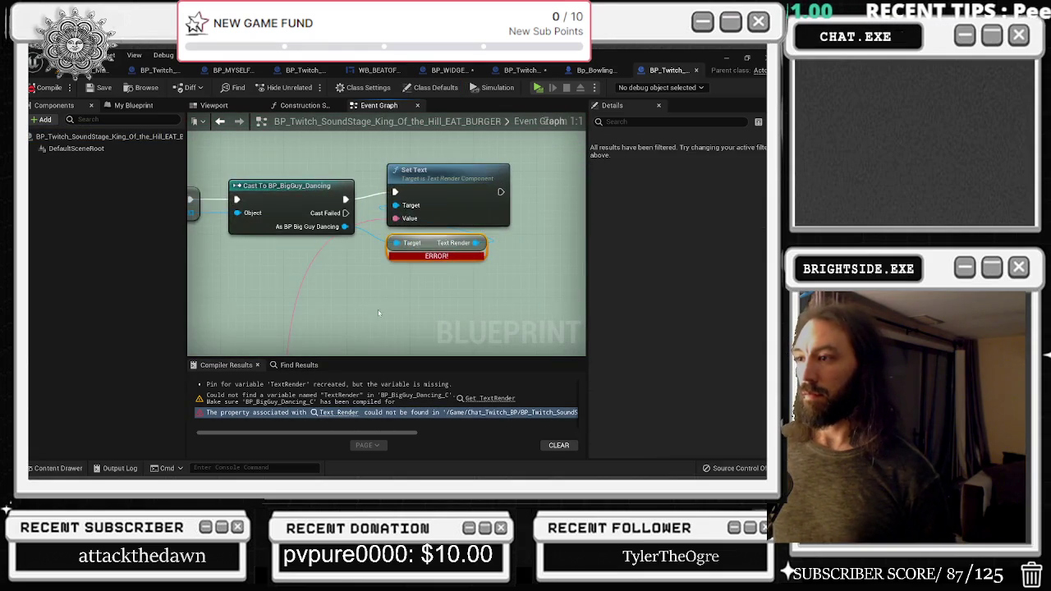
mouse_move(472, 210)
left_mouse_down()
mouse_move(413, 234)
mouse_move(500, 218)
left_mouse_up()
left_click_drag(402, 188, 465, 175)
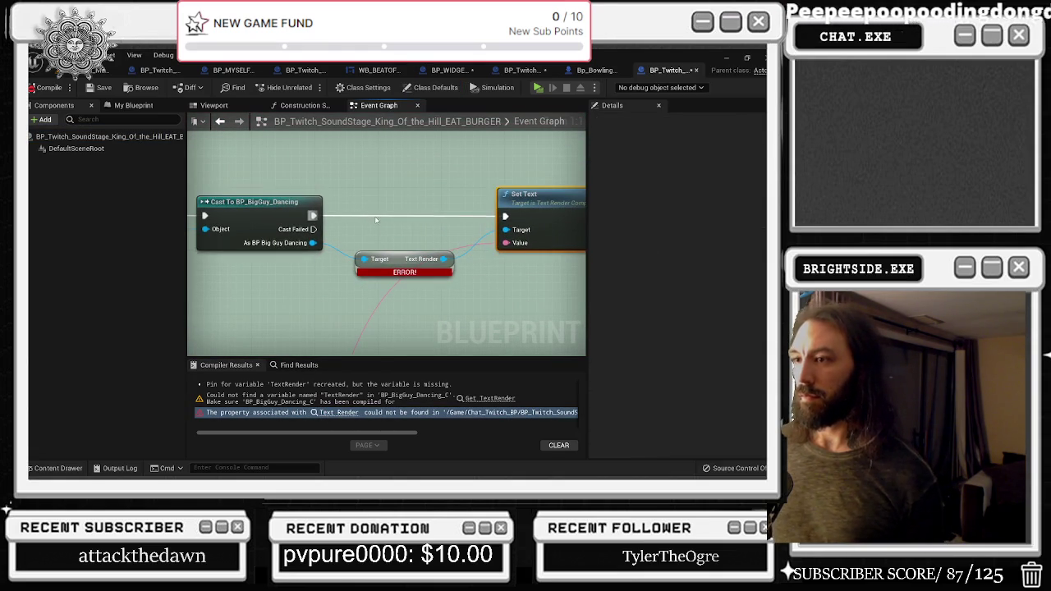
left_click(311, 217, "alt")
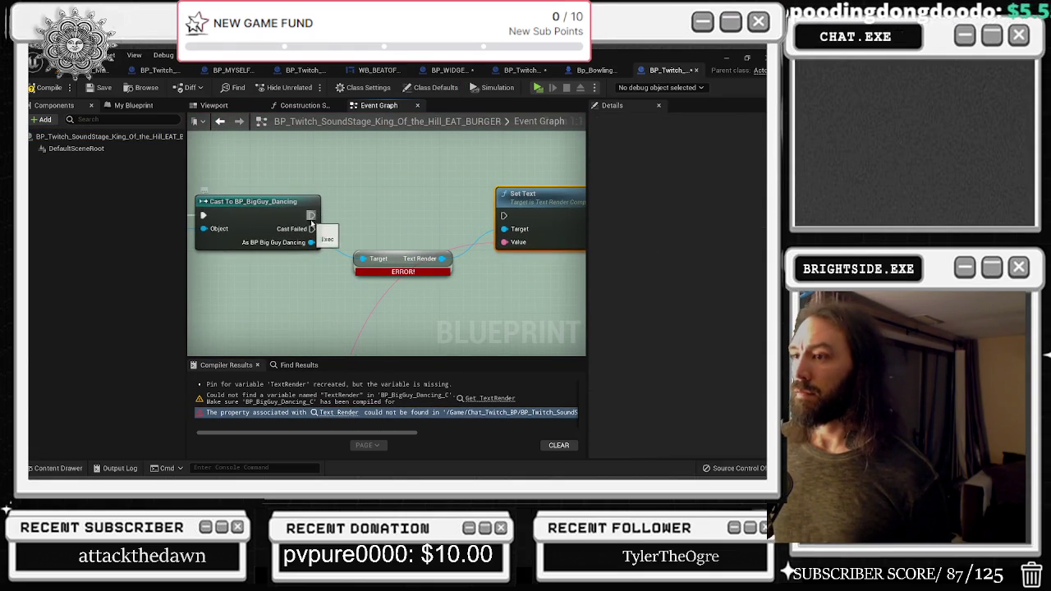
left_click(386, 260)
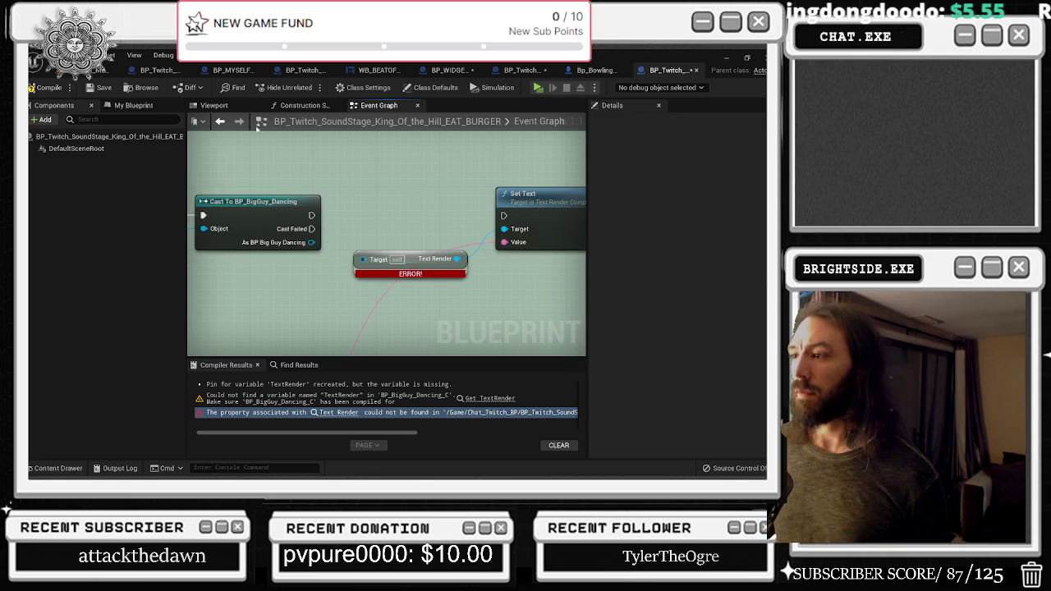
left_click(101, 88)
Return to the bowling map and start playing the game preview
left_click(104, 70)
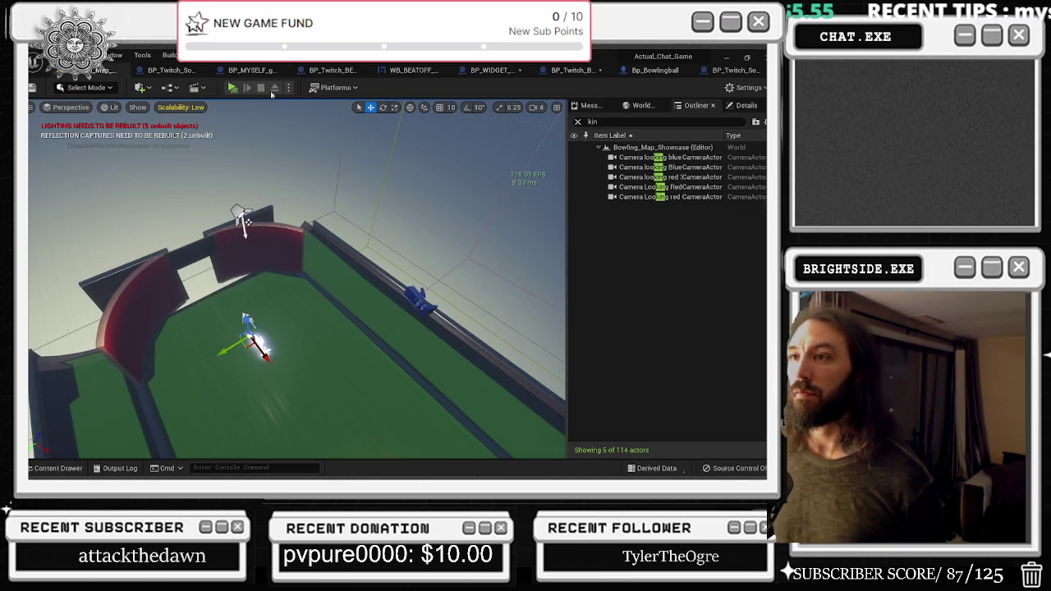
left_click(232, 87)
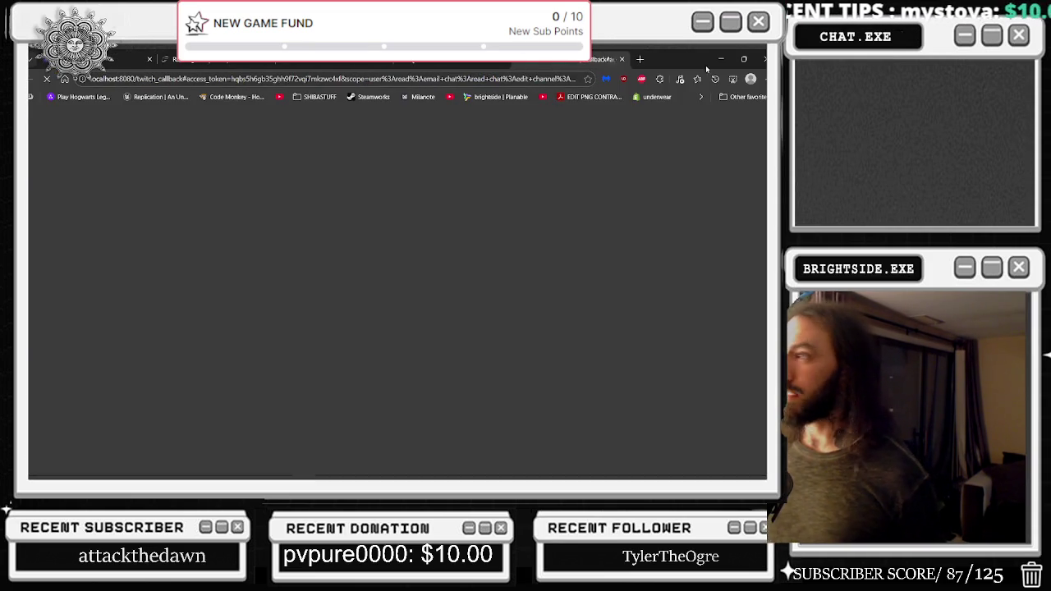
left_click(720, 59)
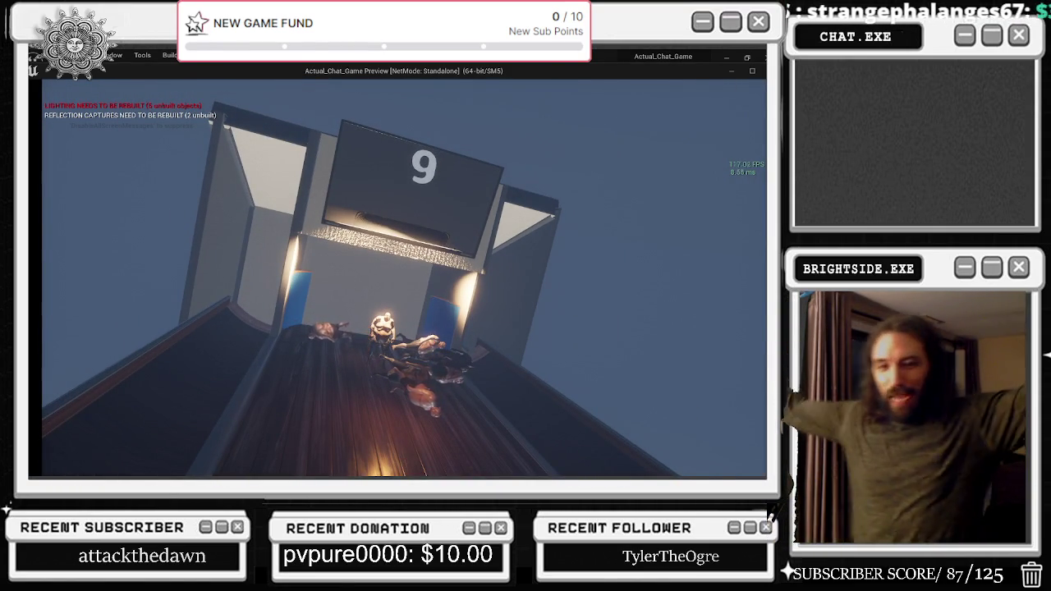
Switch from the game preview to the browser's YouTube playlist tab
key("alt+Tab")
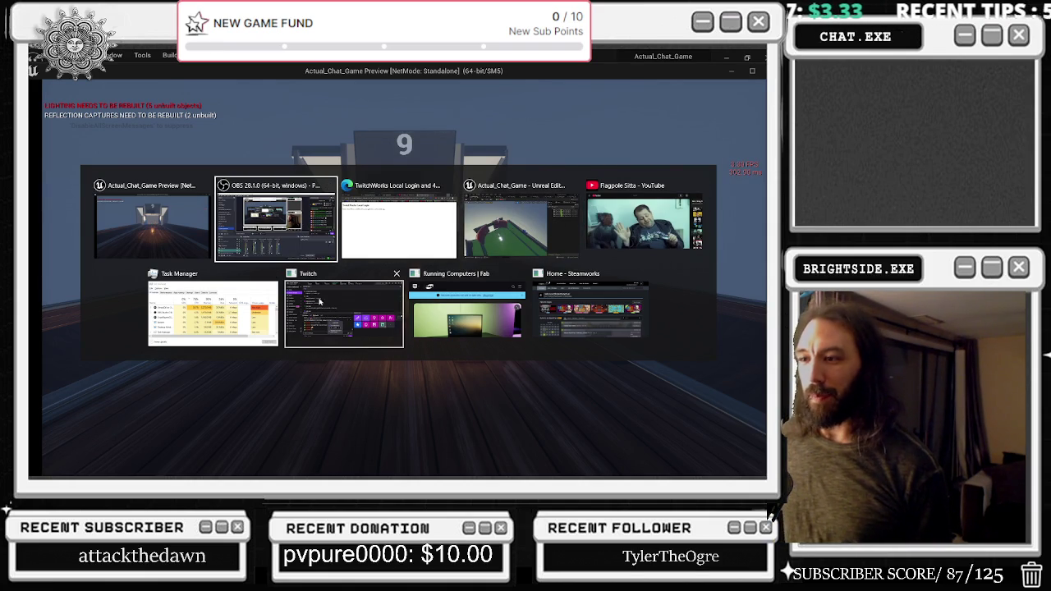
left_click(399, 224)
left_click(452, 63)
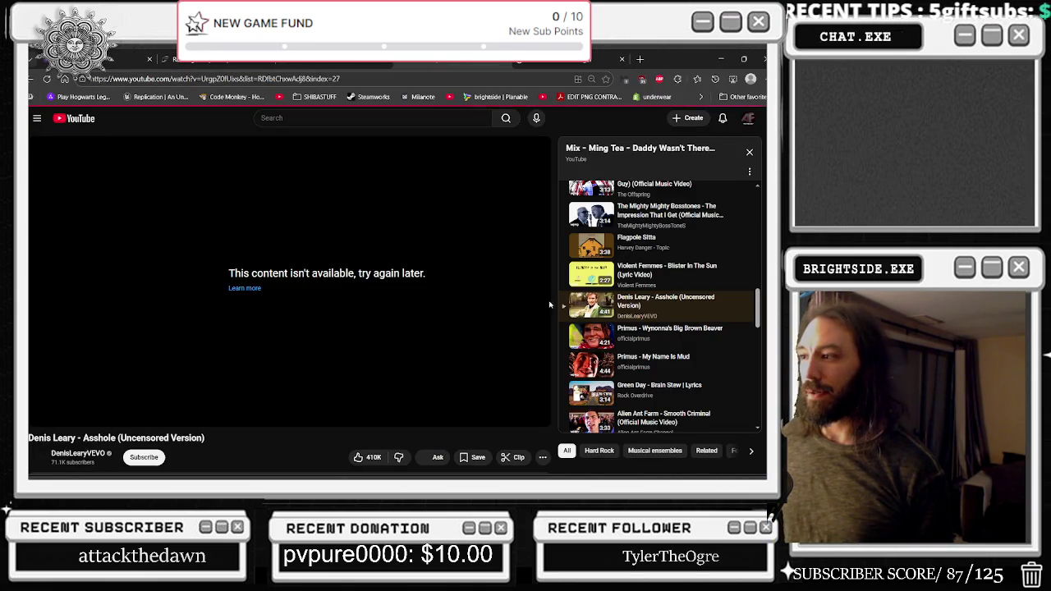
Start 'Primus - My Name Is Mud' from the mix, then minimize the browser
left_click(649, 361)
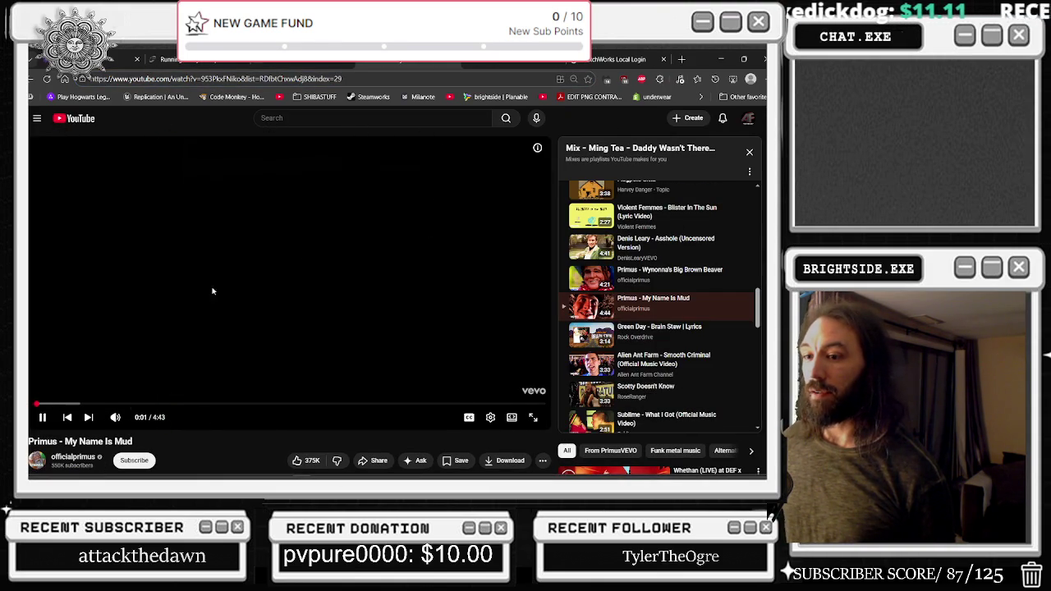
key("alt+Left")
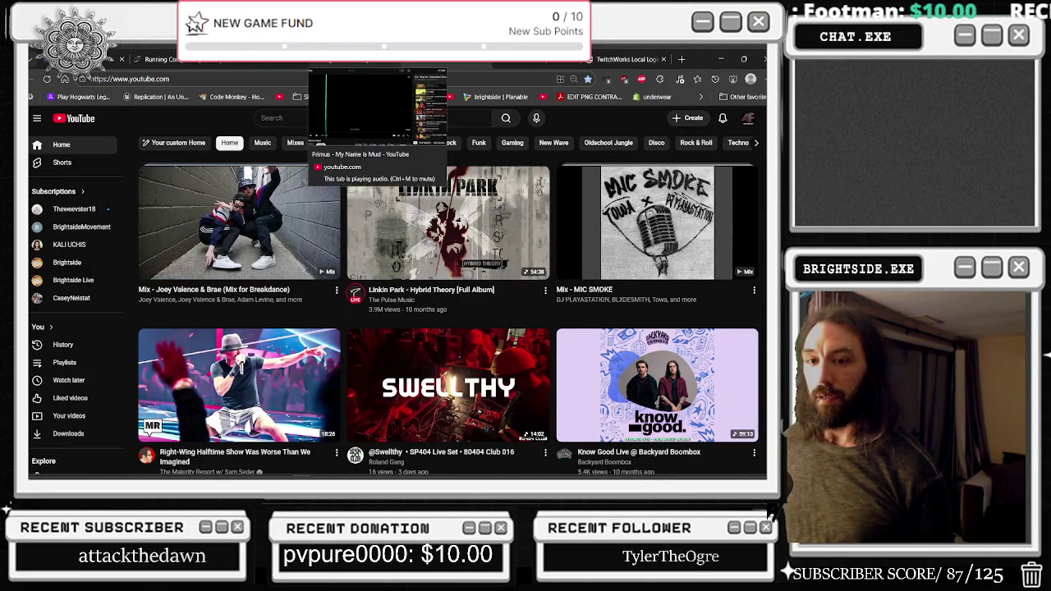
key("alt+Right")
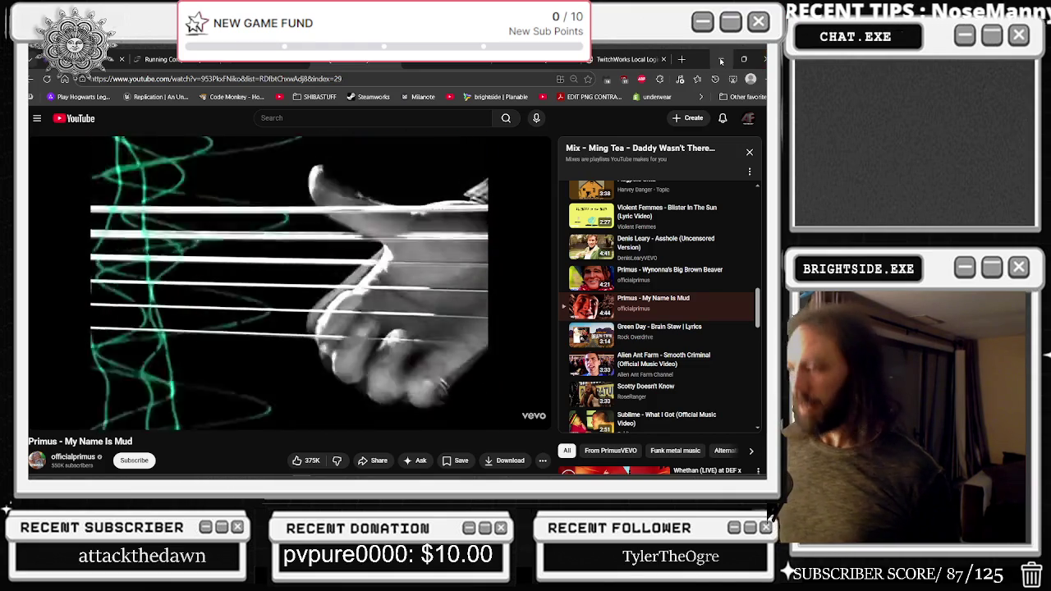
left_click(719, 61)
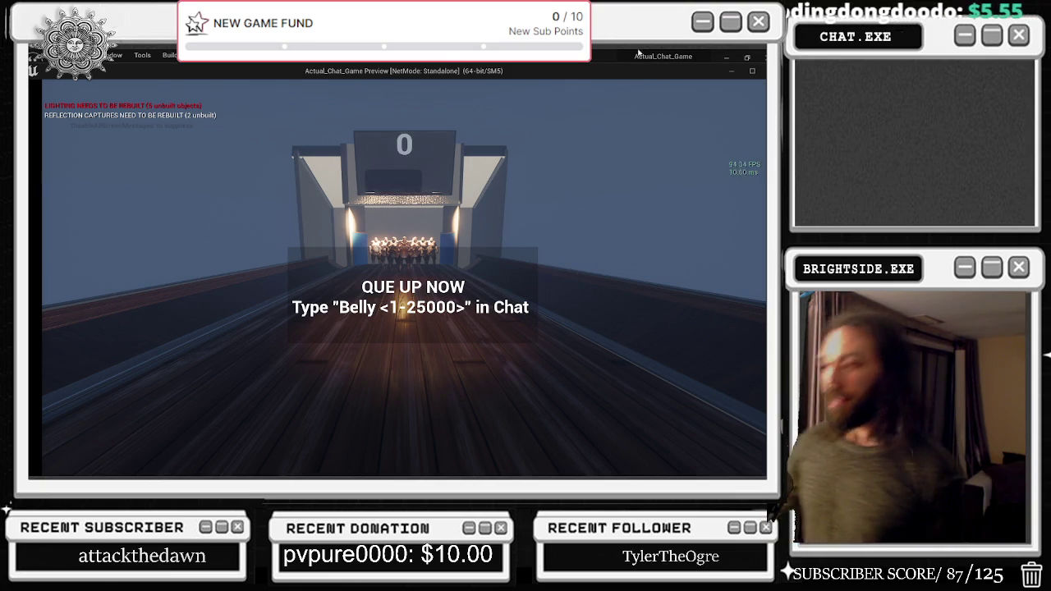
Launch a bowling ball down the lane in the preview and finish the TwitchWorks login
key("alt+Tab")
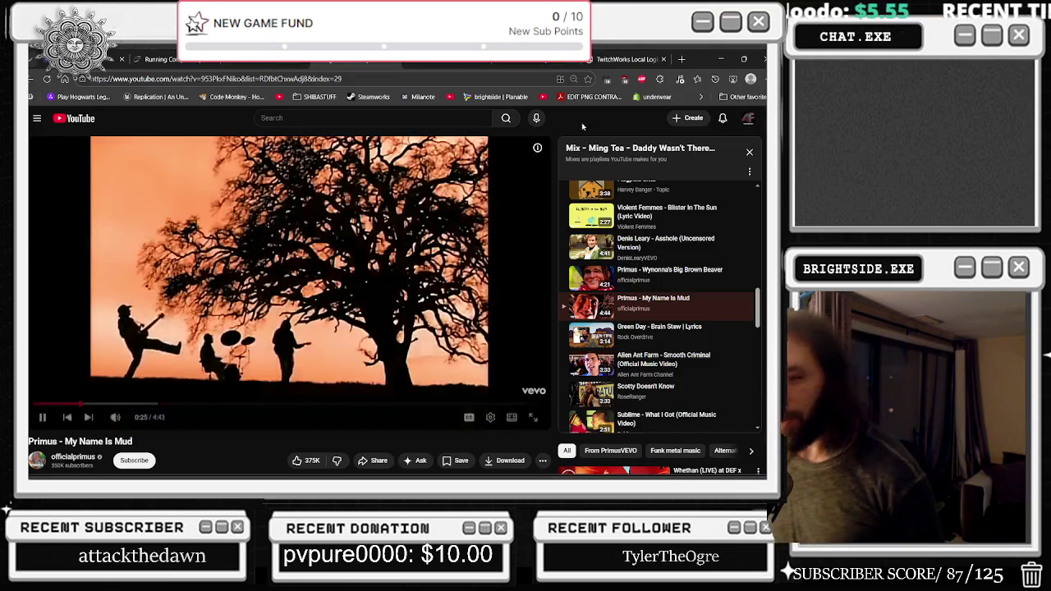
key("alt+Tab")
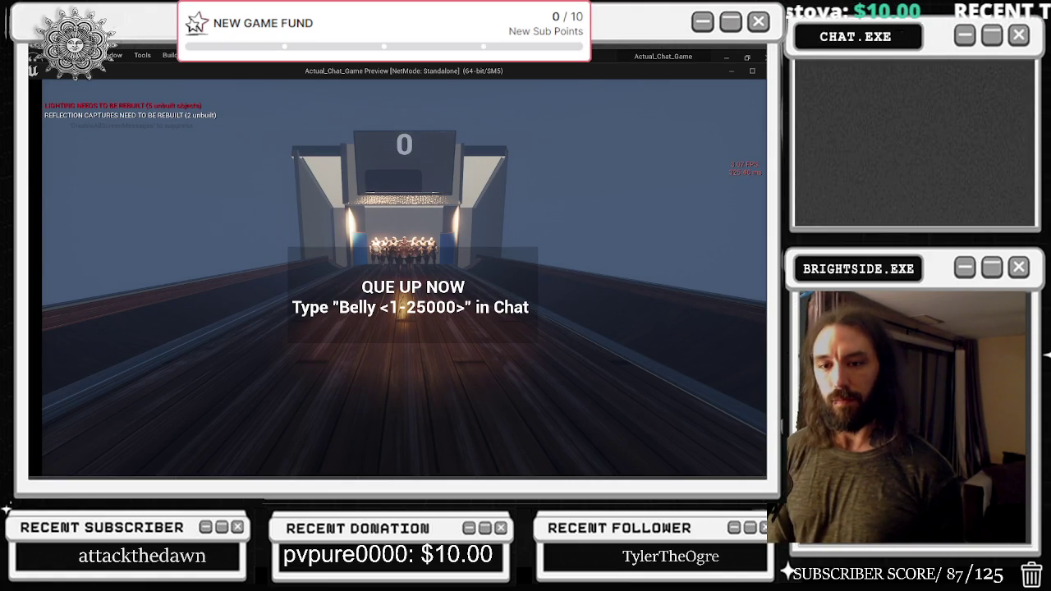
left_click(567, 332)
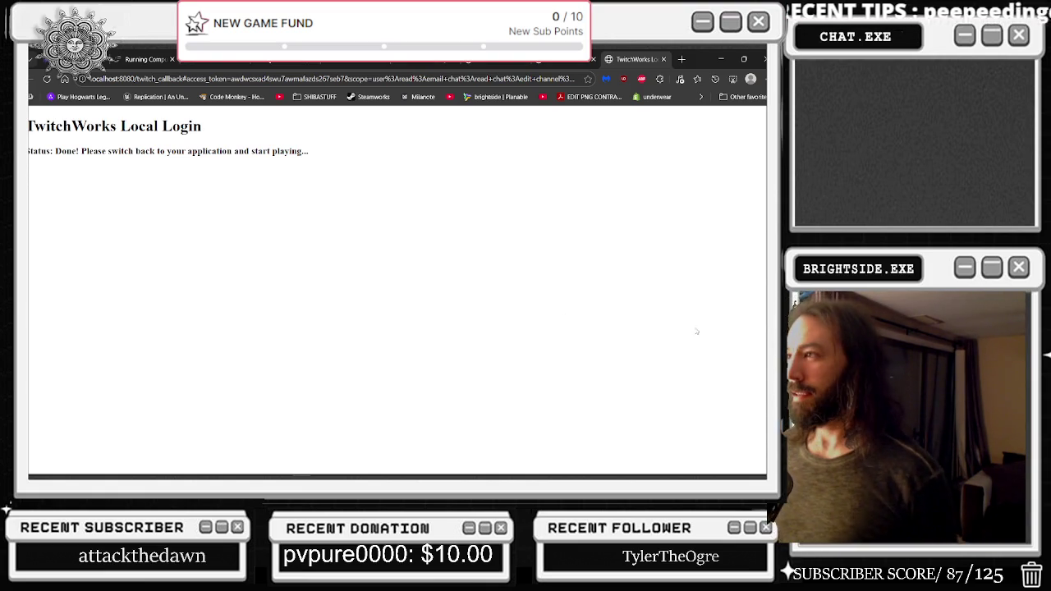
left_click(756, 59)
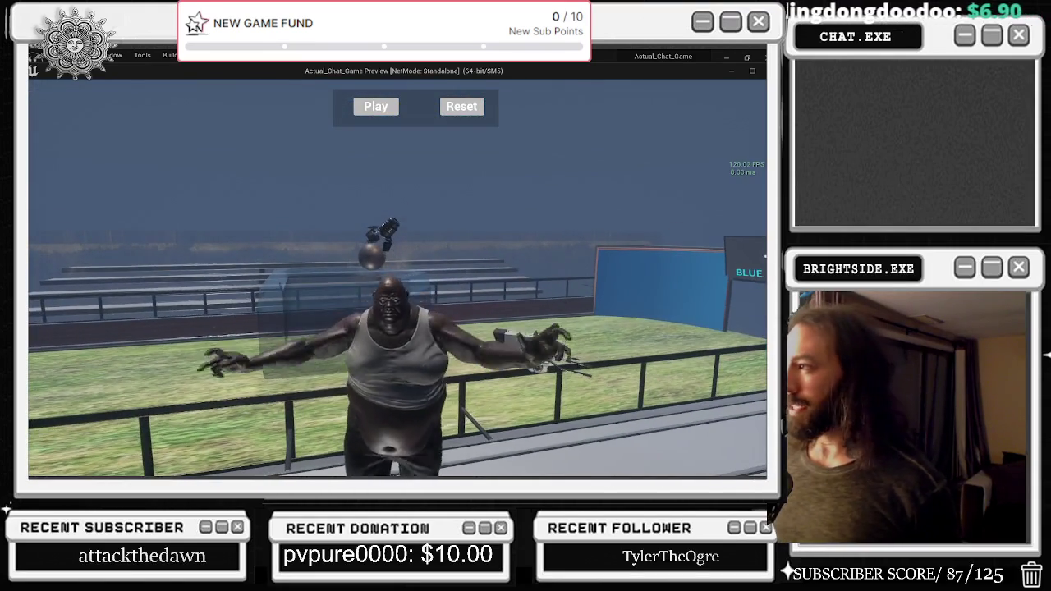
Stop the preview with Esc and reopen the Content Drawer showing the 26 'king' assets
key("Escape")
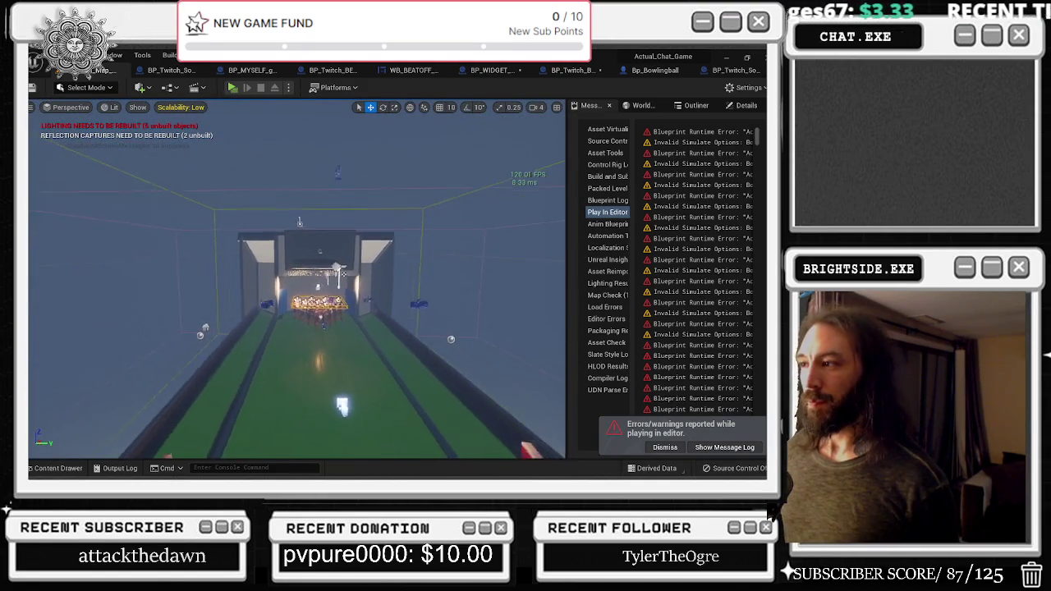
left_click(57, 468)
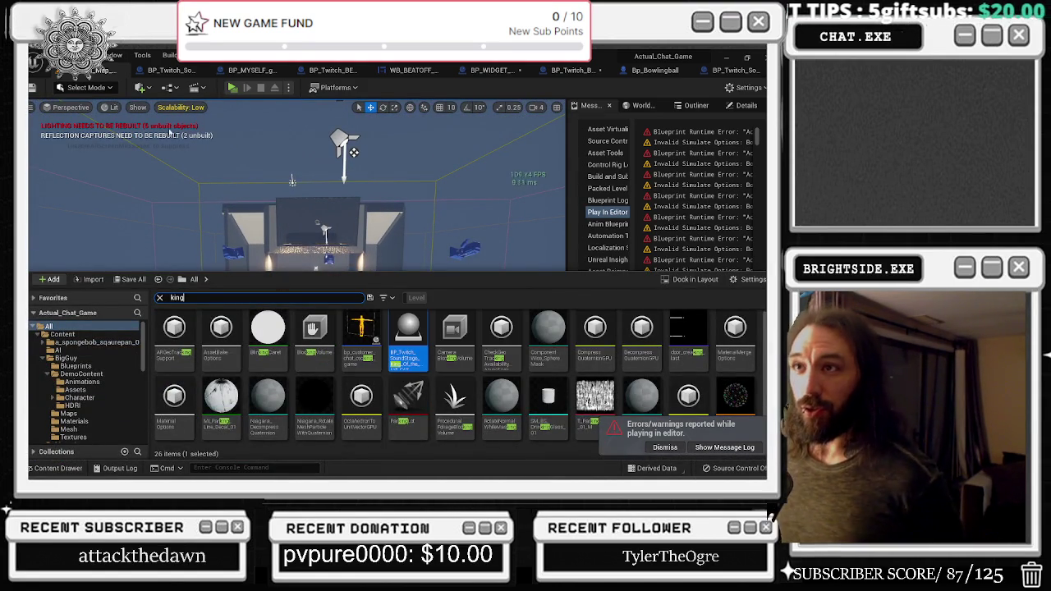
left_click(48, 313)
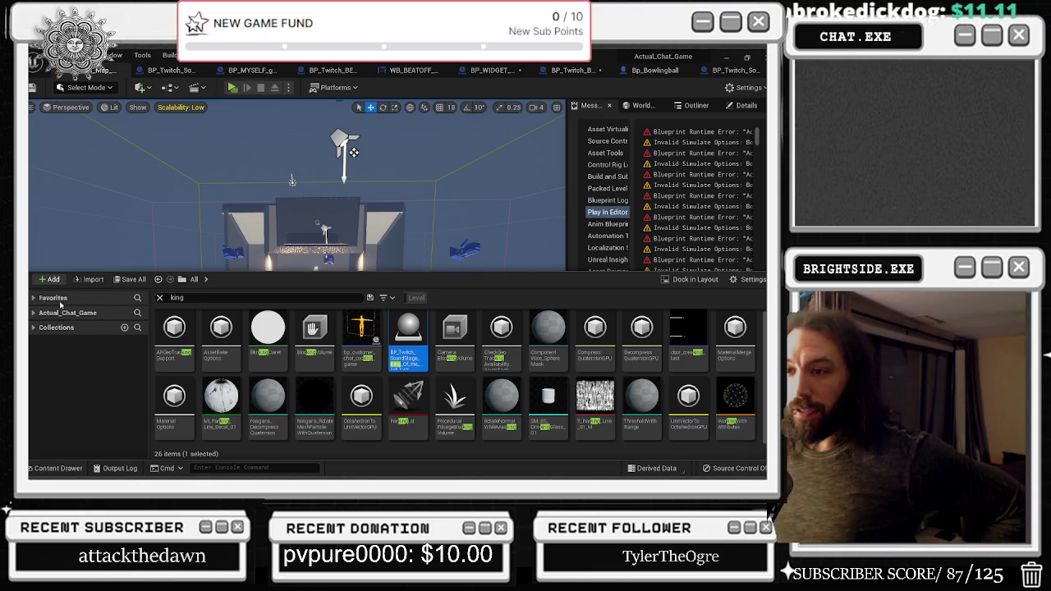
Clear the 'king' search and filter the Content Drawer to the 40 Level assets
left_click(159, 298)
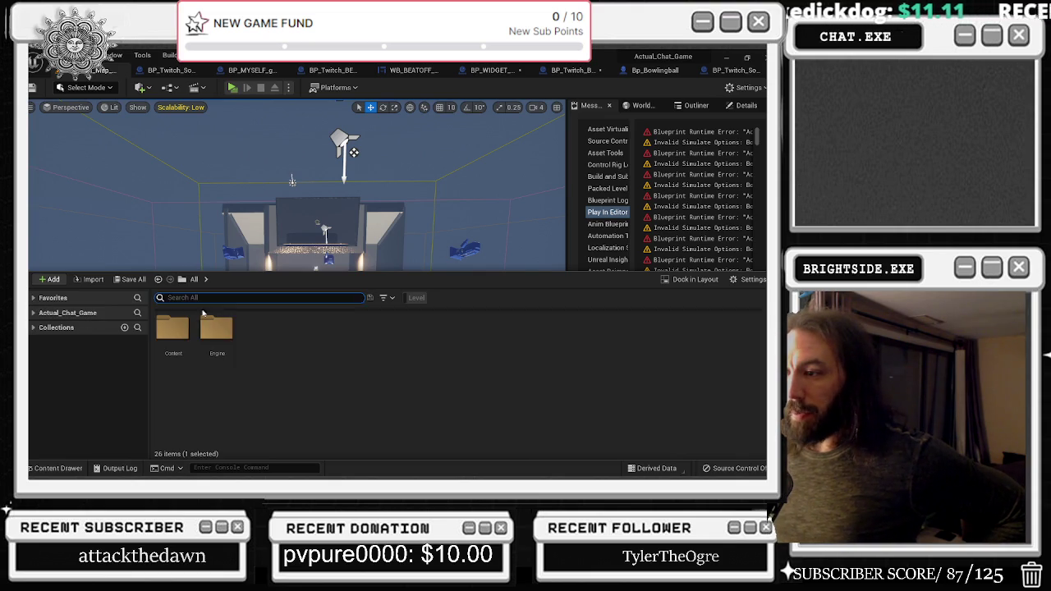
left_click(43, 300)
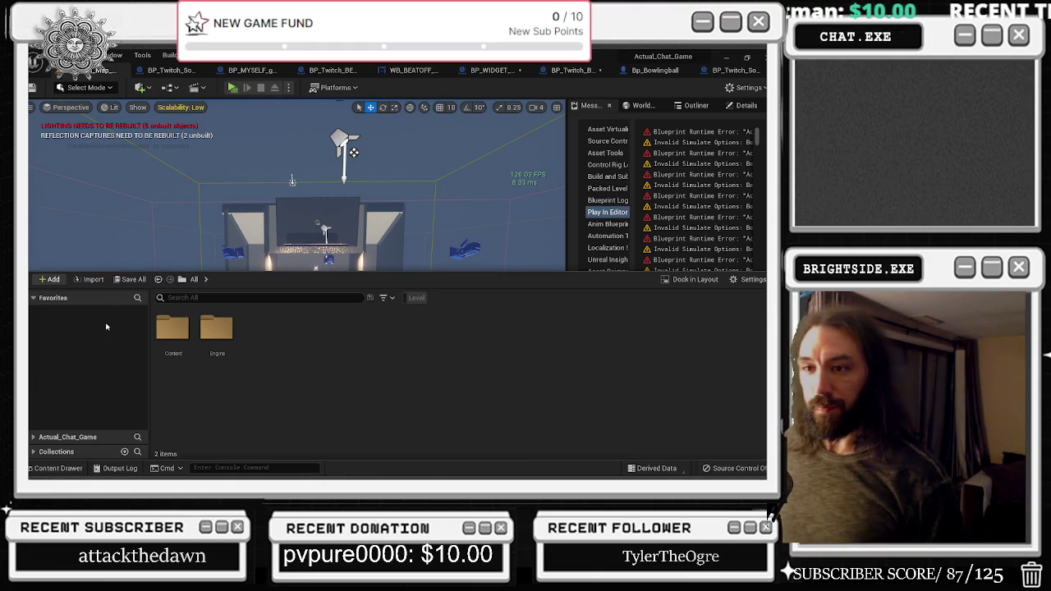
left_click(36, 301)
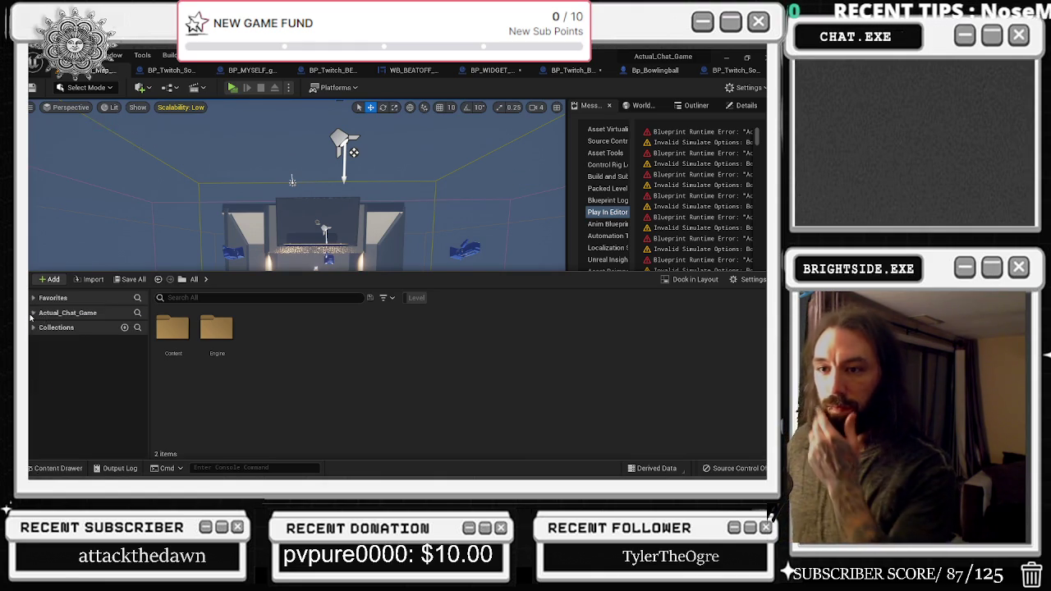
left_click(33, 314)
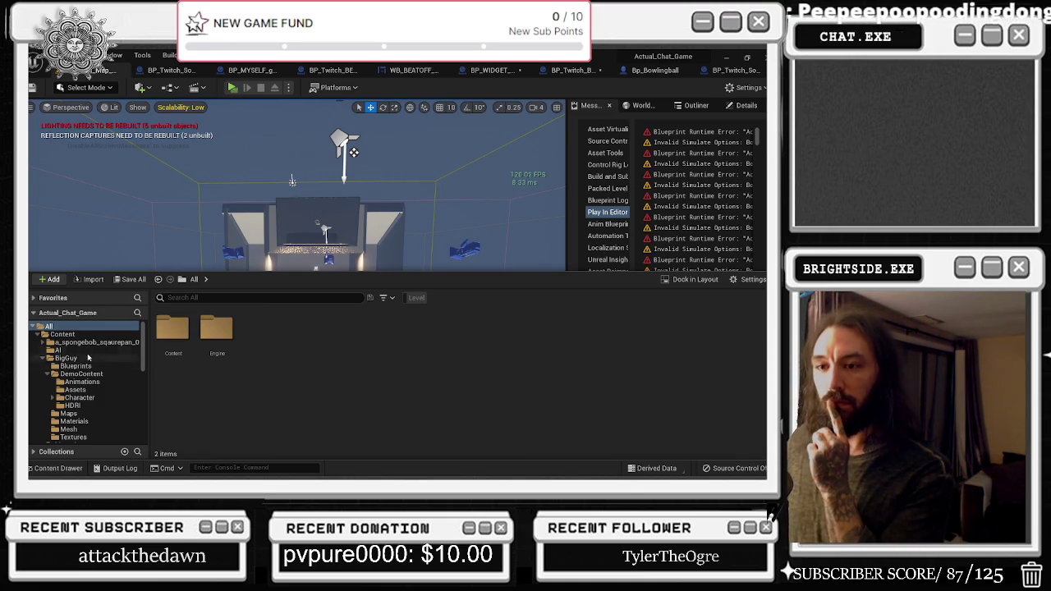
left_click(39, 312)
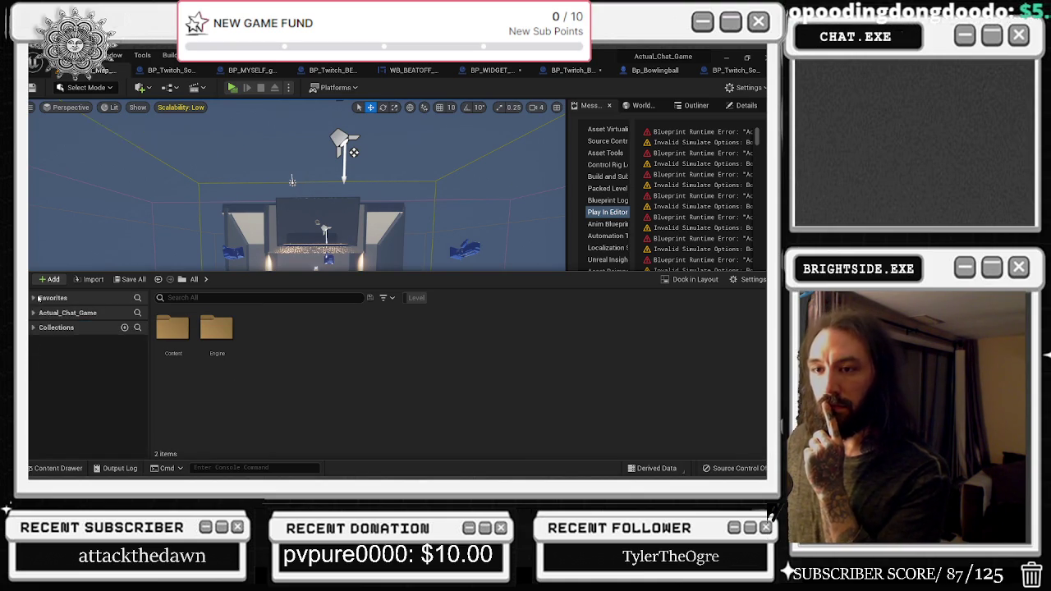
left_click(37, 313)
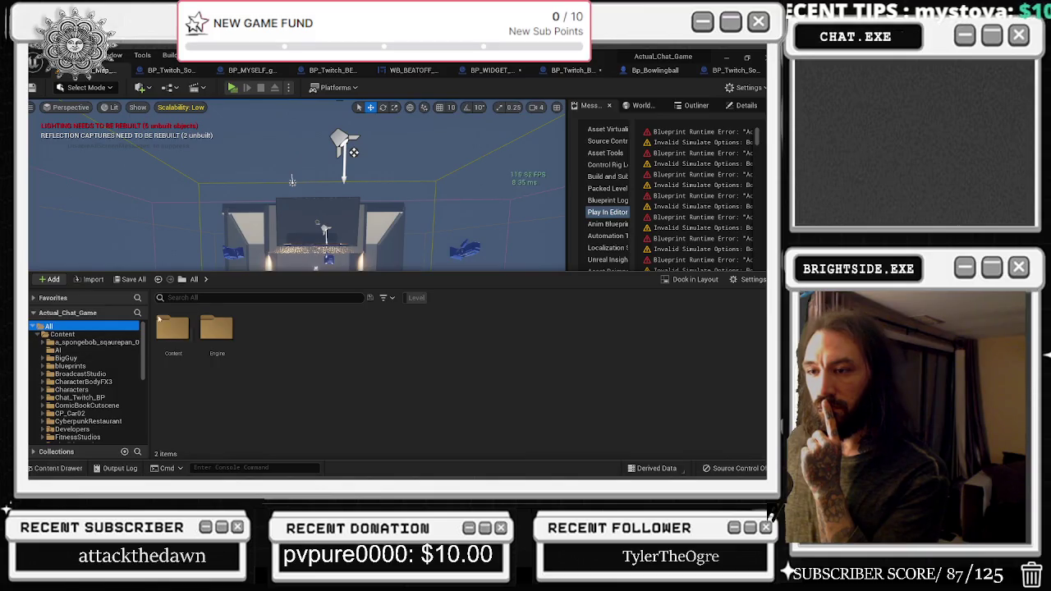
left_click(416, 298)
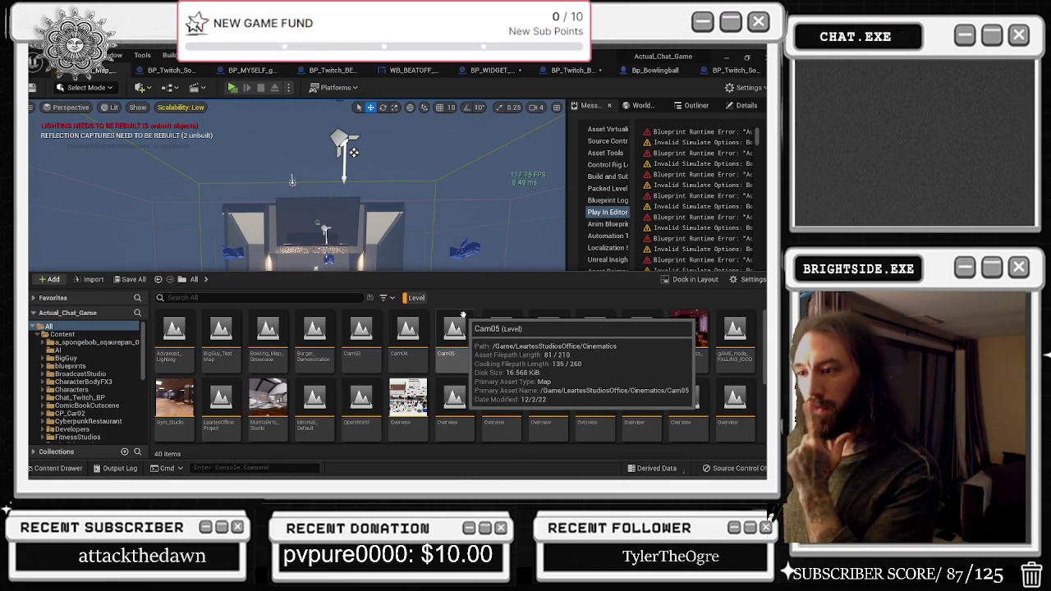
scroll(648, 414, "down", 3)
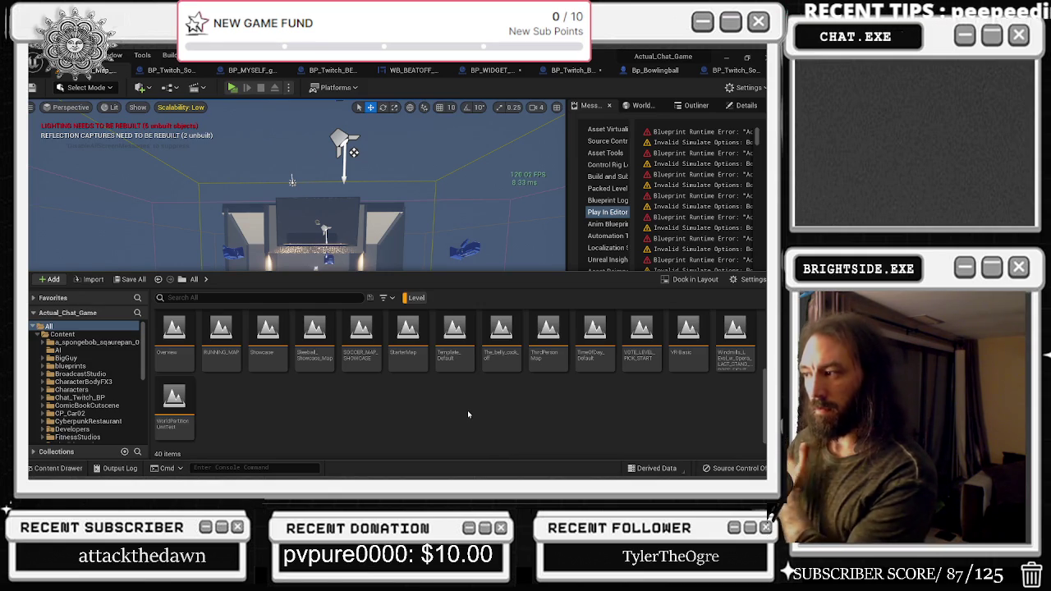
scroll(468, 414, "up", 2)
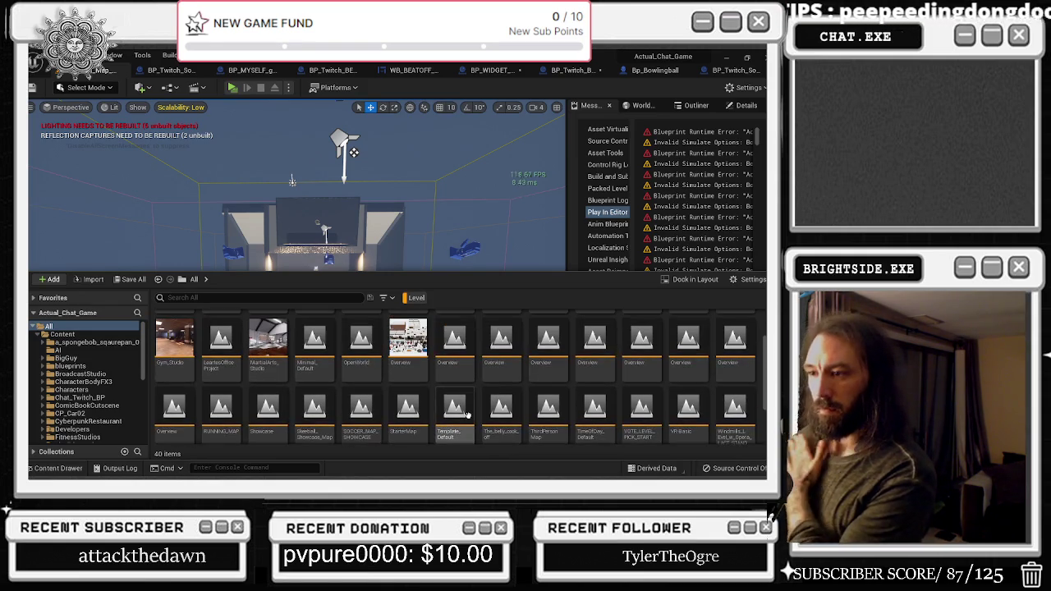
scroll(468, 415, "up", 2)
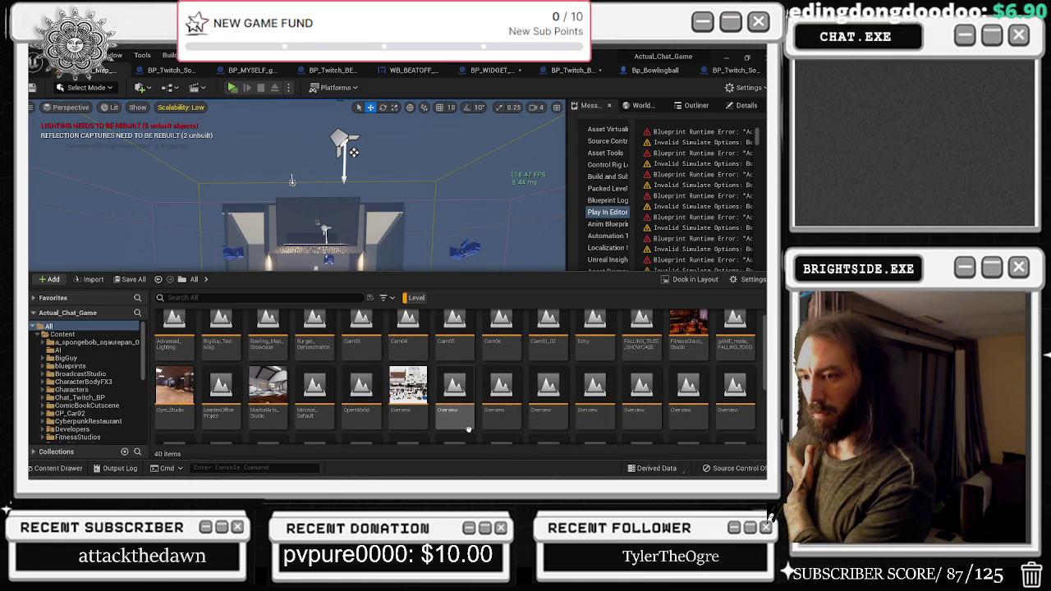
scroll(462, 378, "up", 1)
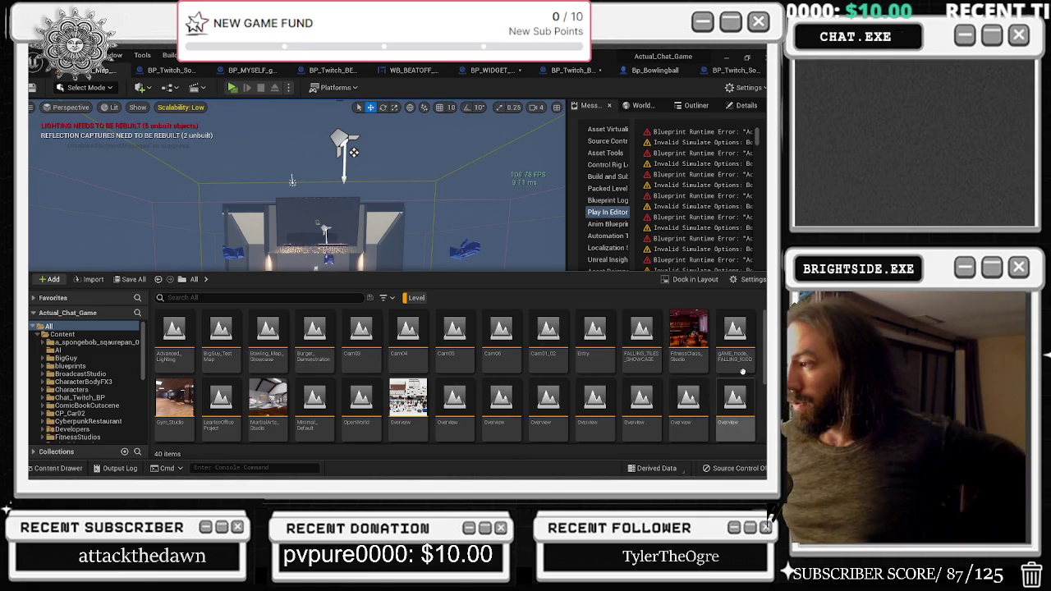
Open the LeartesOfficeProject map, saving the three modified Blueprints with Save Selected
scroll(707, 387, "down", 2)
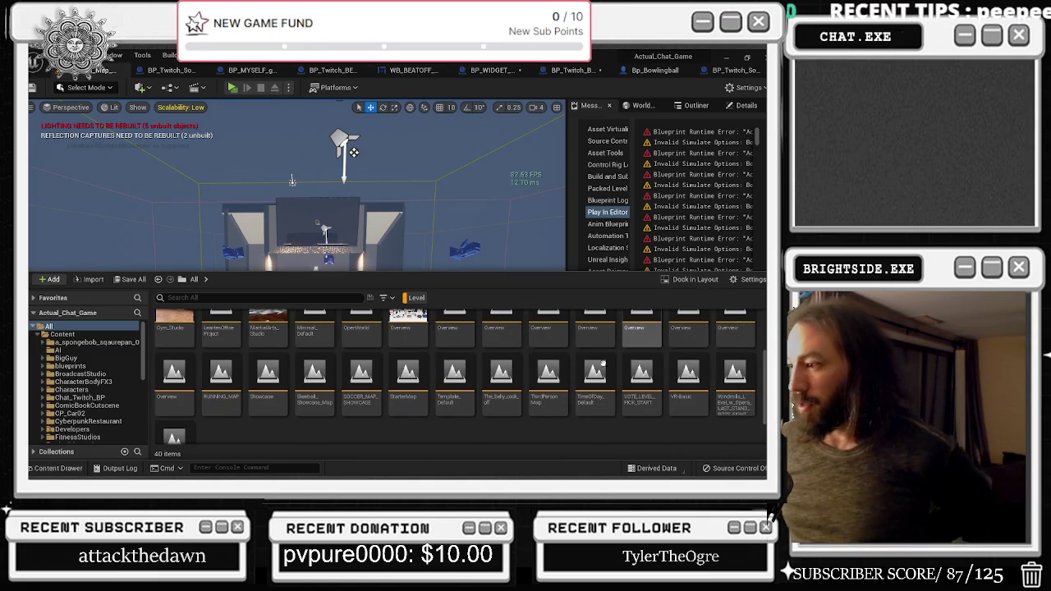
left_click(49, 312)
left_click(49, 304)
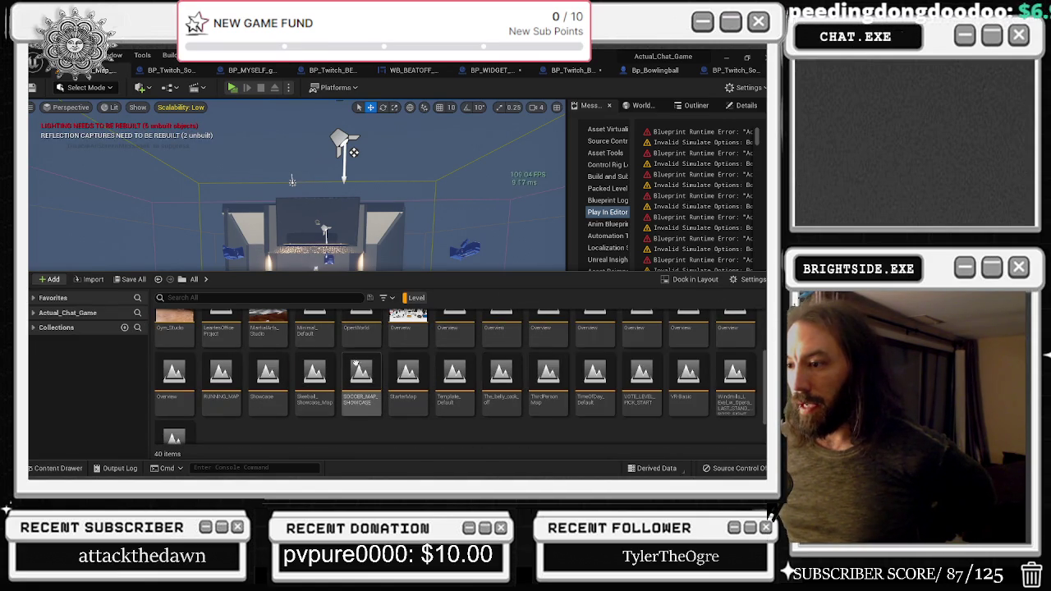
scroll(386, 362, "up", 1)
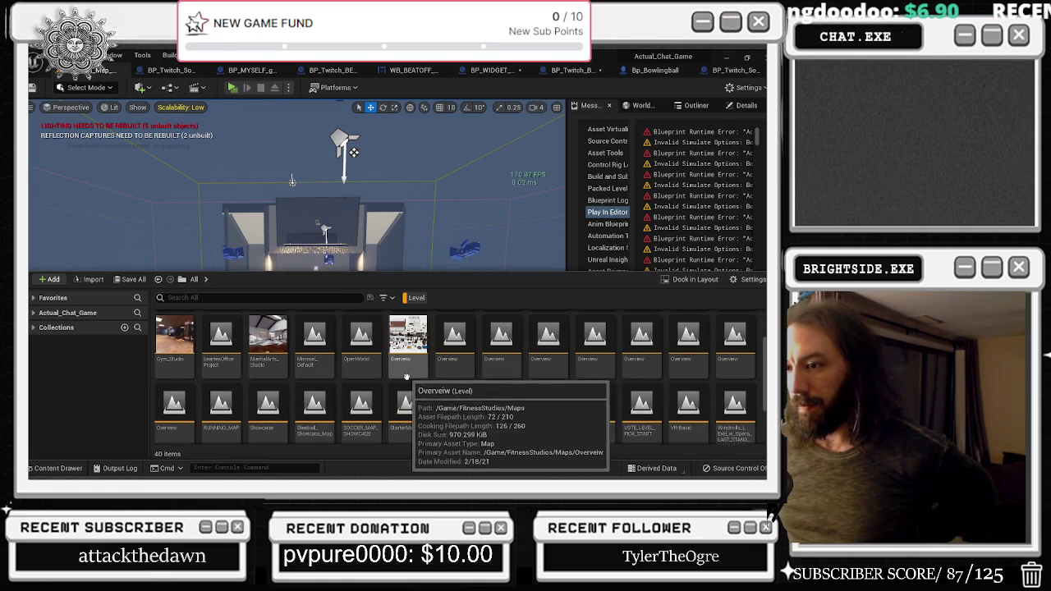
scroll(686, 361, "down", 1)
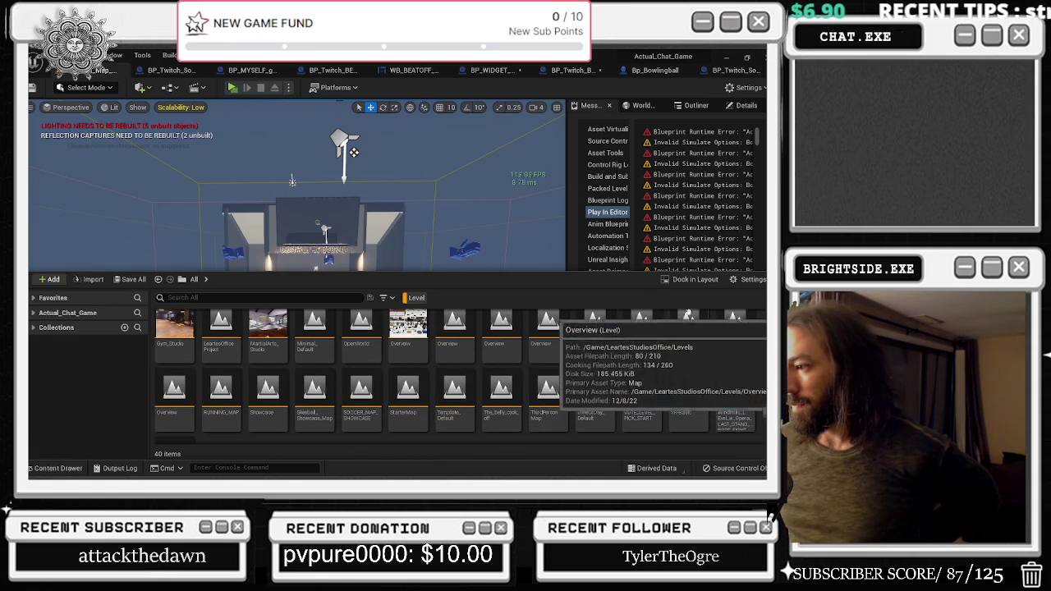
scroll(673, 362, "down", 2)
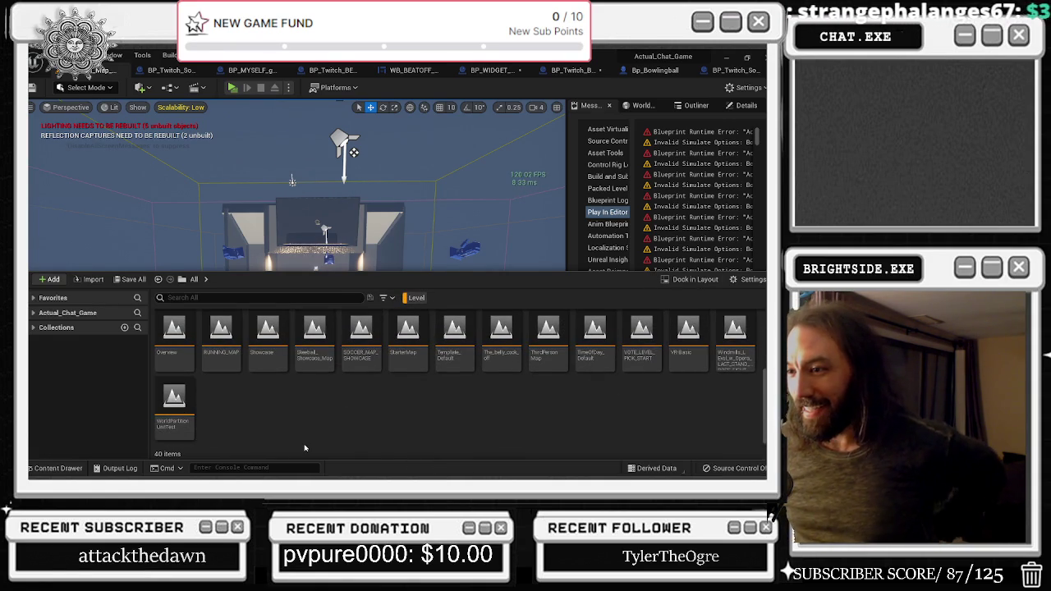
scroll(375, 403, "up", 3)
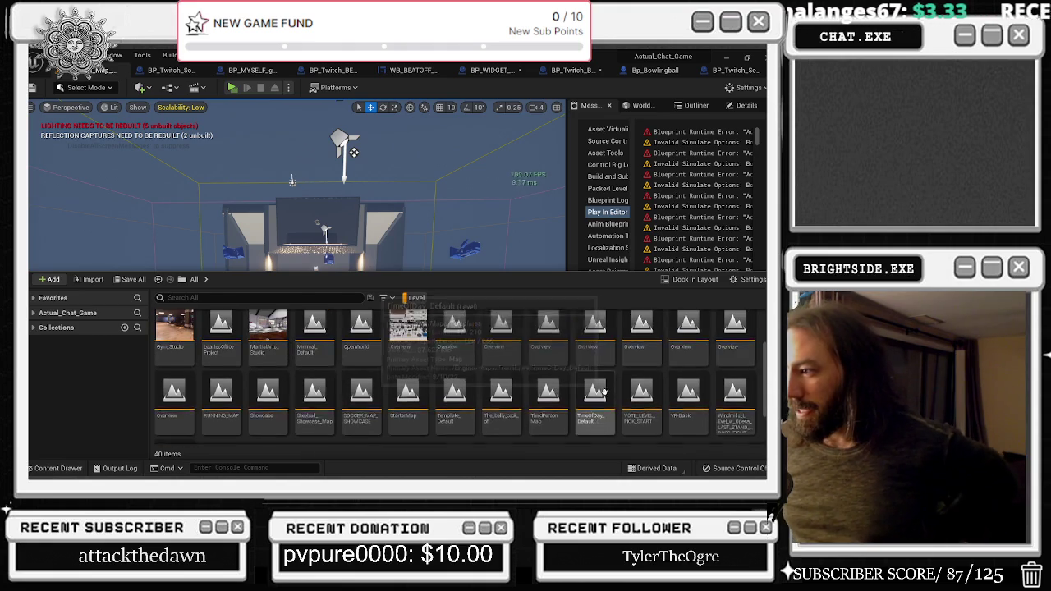
scroll(681, 373, "up", 1)
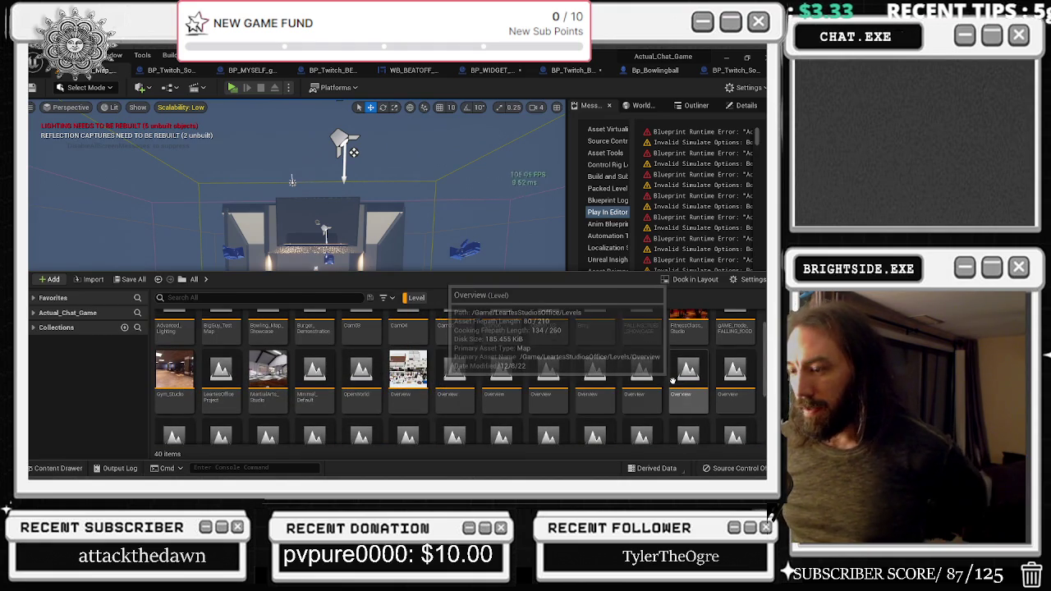
double_click(238, 396)
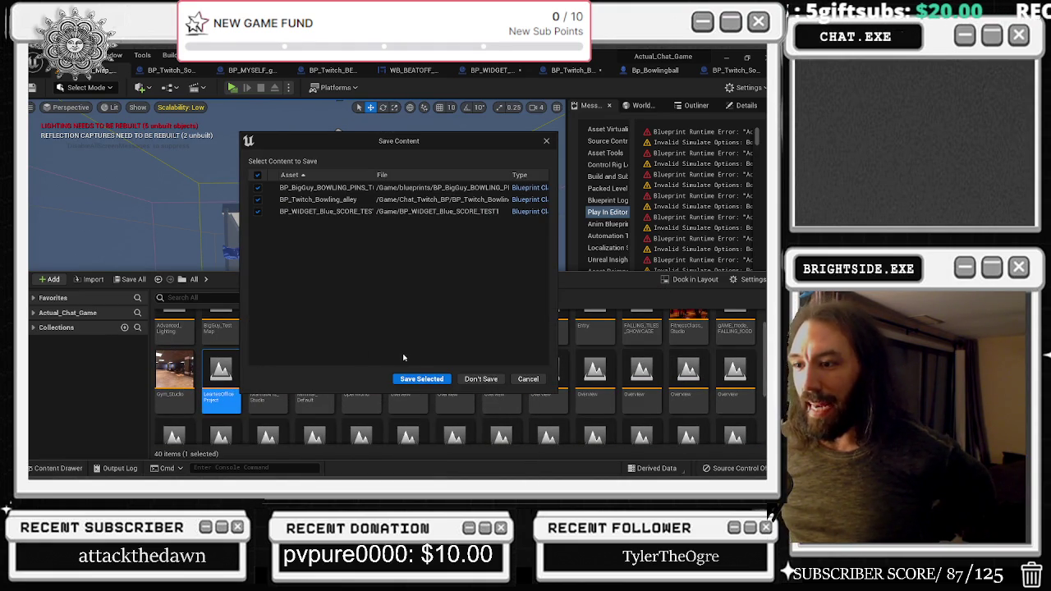
left_click(435, 380)
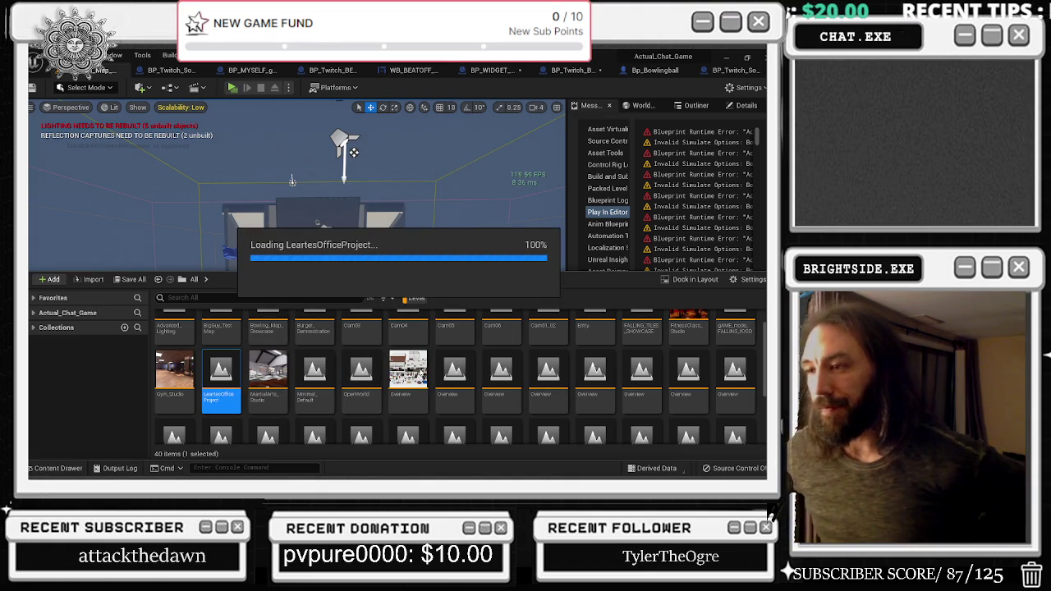
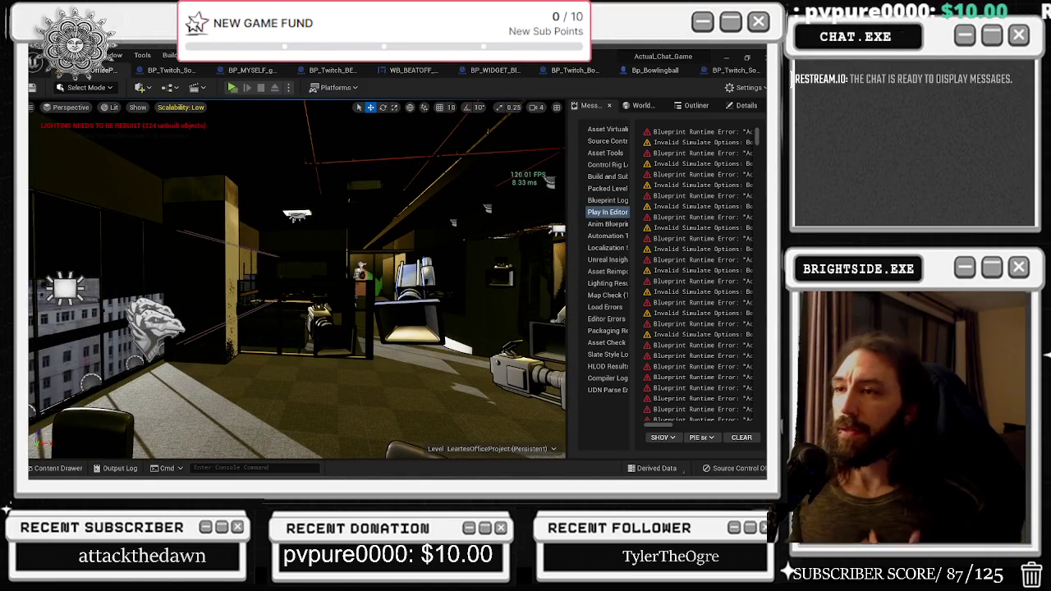
Close the Bp_Bowlingball, BP_Twitch_Bowling_alley and BP_WIDGET_Blue_SCORE_TEST1 blueprint tabs
left_click(662, 71)
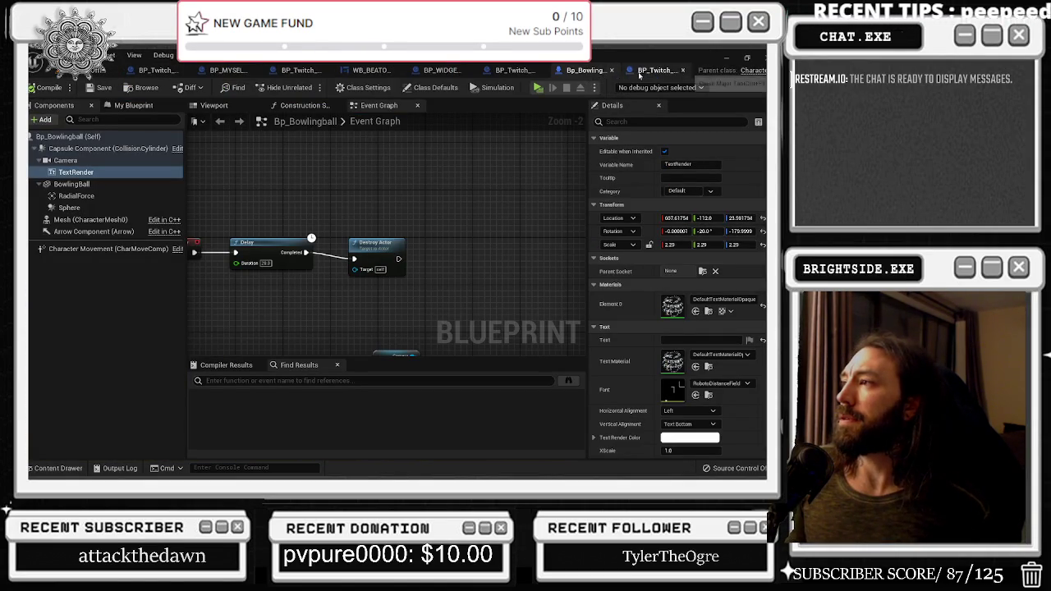
left_click(684, 71)
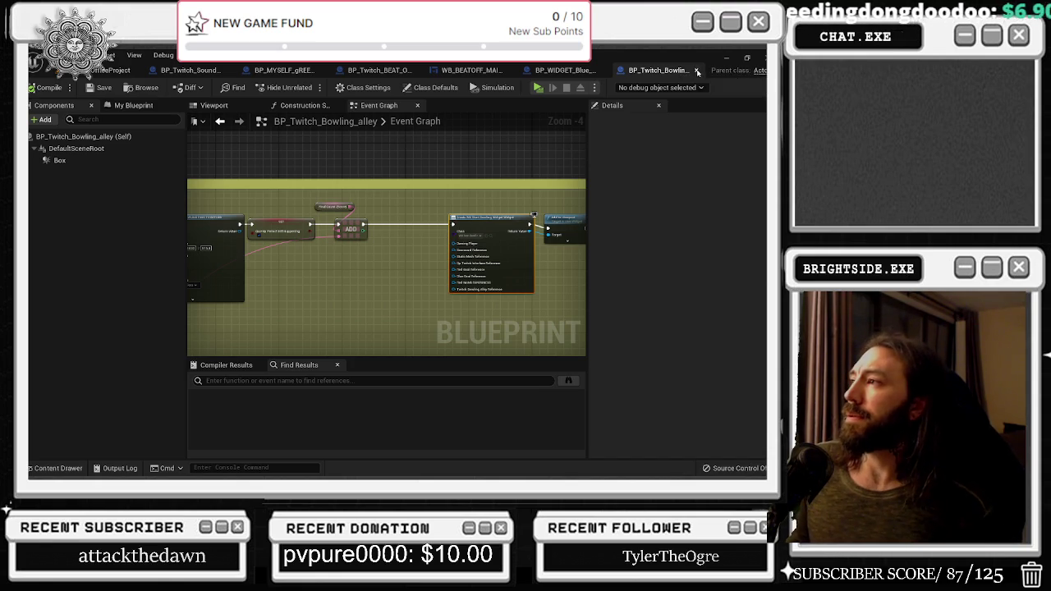
left_click(696, 72)
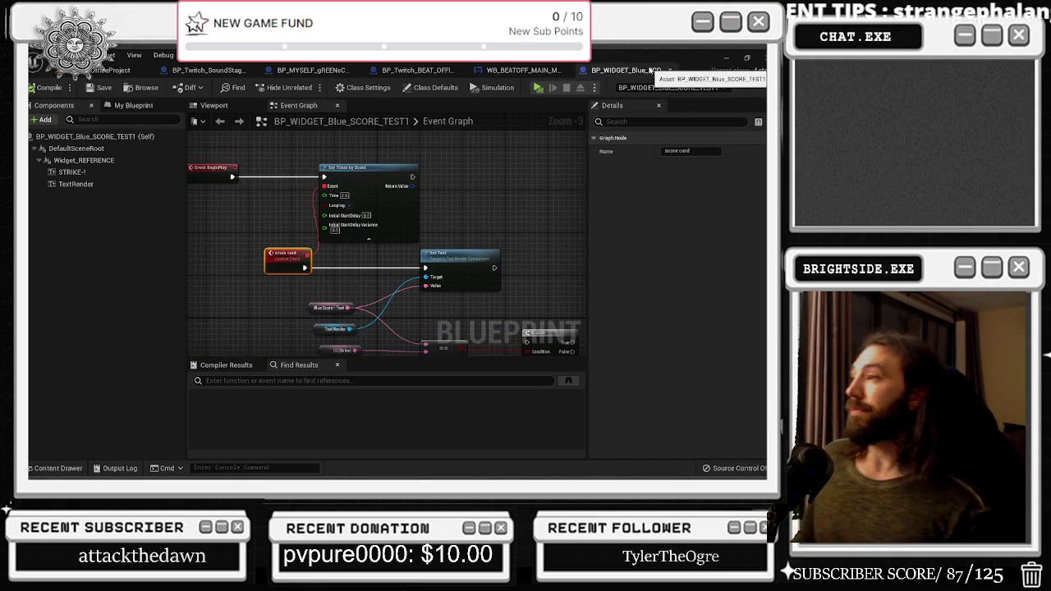
left_click(671, 71)
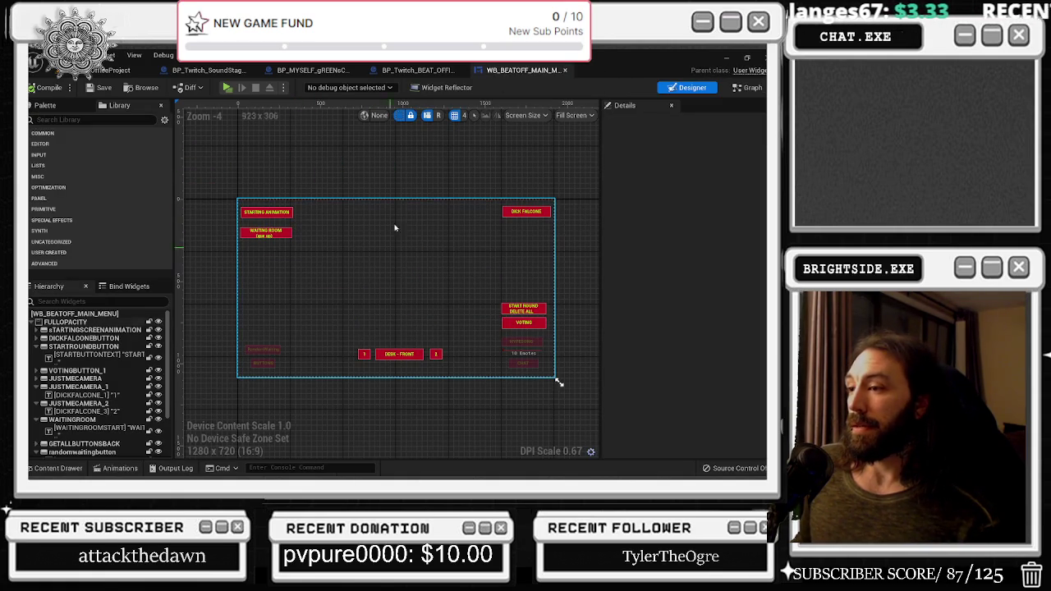
Cycle through the remaining tabs and bring up the WB_BEATOFF_MAIN_MENU widget layout
left_click(413, 71)
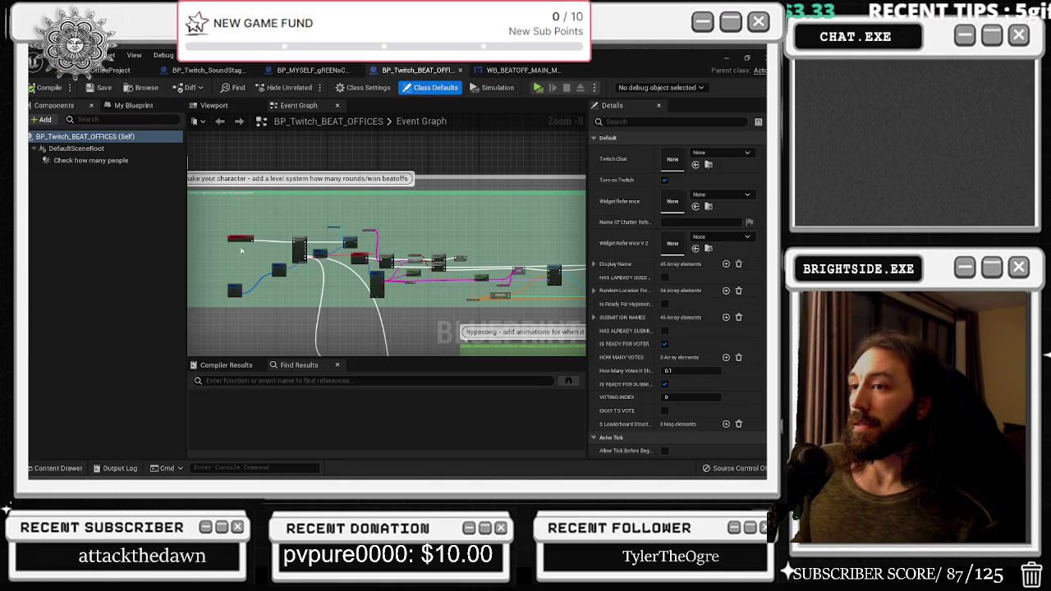
left_click(316, 71)
left_click(215, 71)
left_click(108, 70)
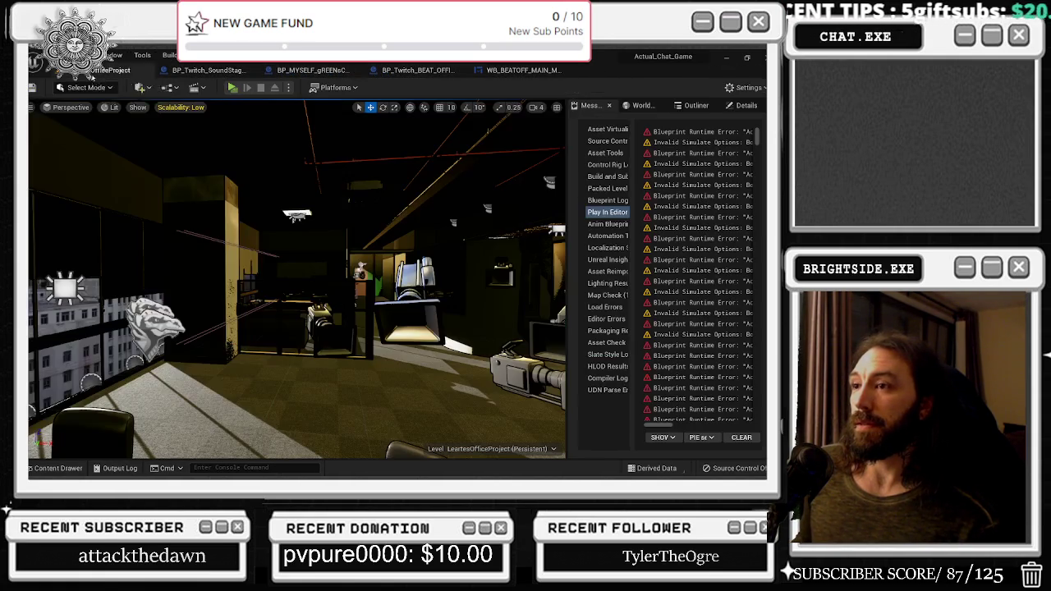
left_click(506, 70)
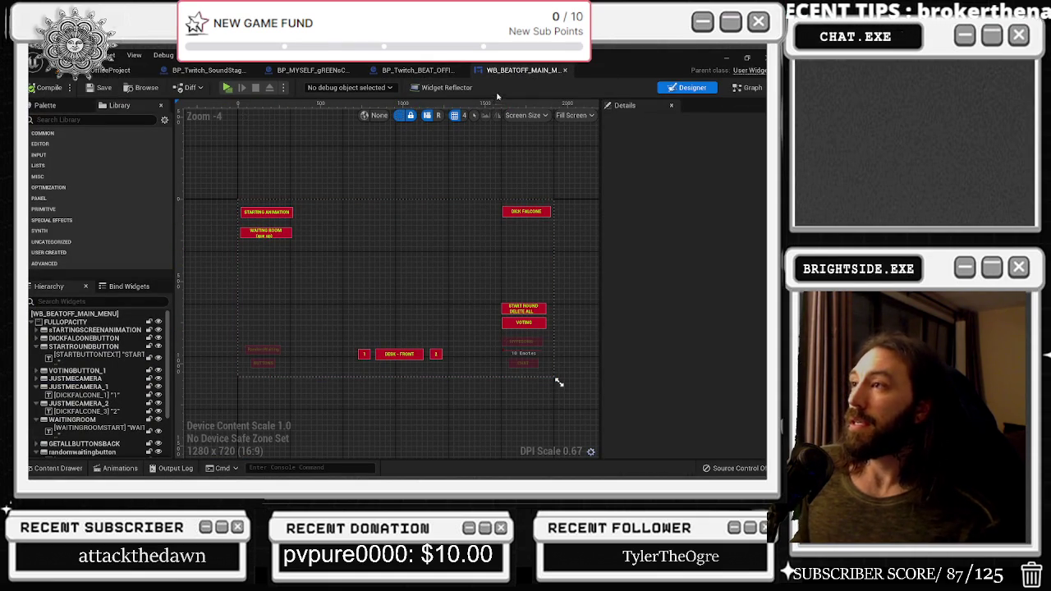
Check the WHAT CAMERA TO LOOK AT Inputs node in the widget graph, then play the level standalone
left_click(751, 88)
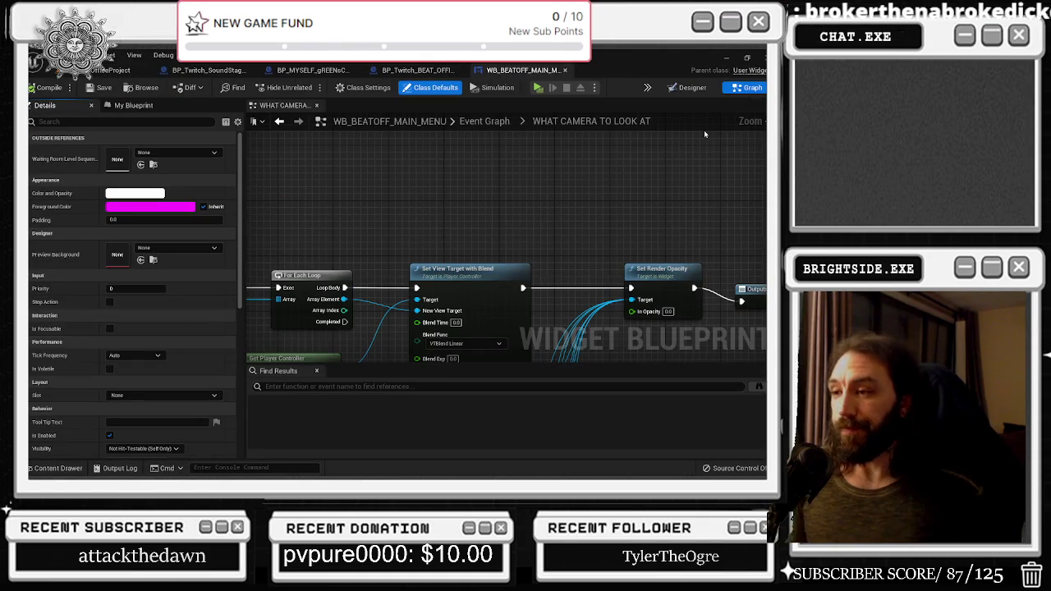
left_click_drag(494, 137, 683, 175)
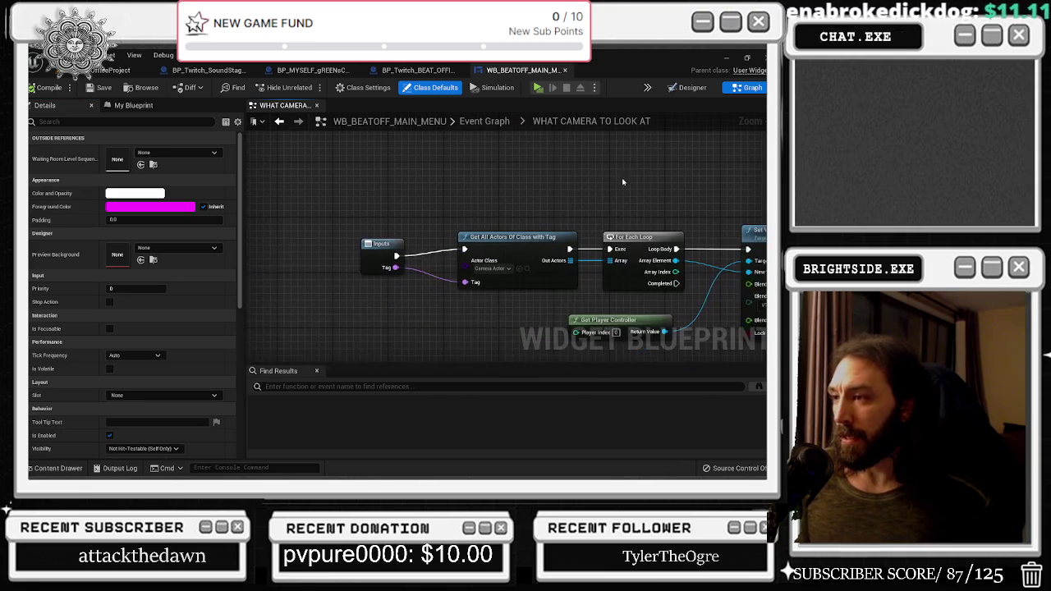
left_click(380, 242)
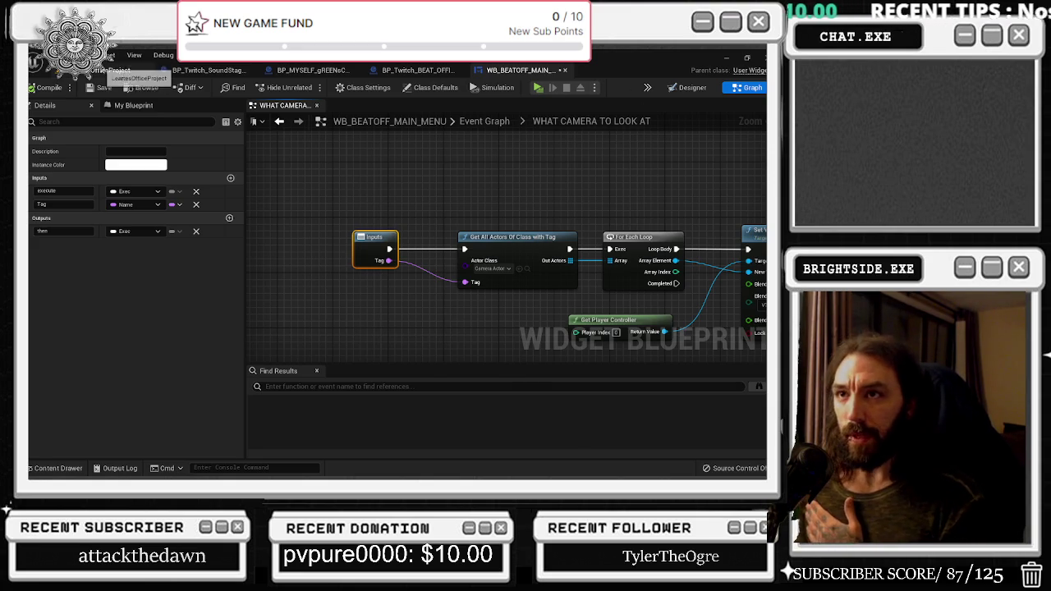
left_click(120, 70)
left_click(233, 87)
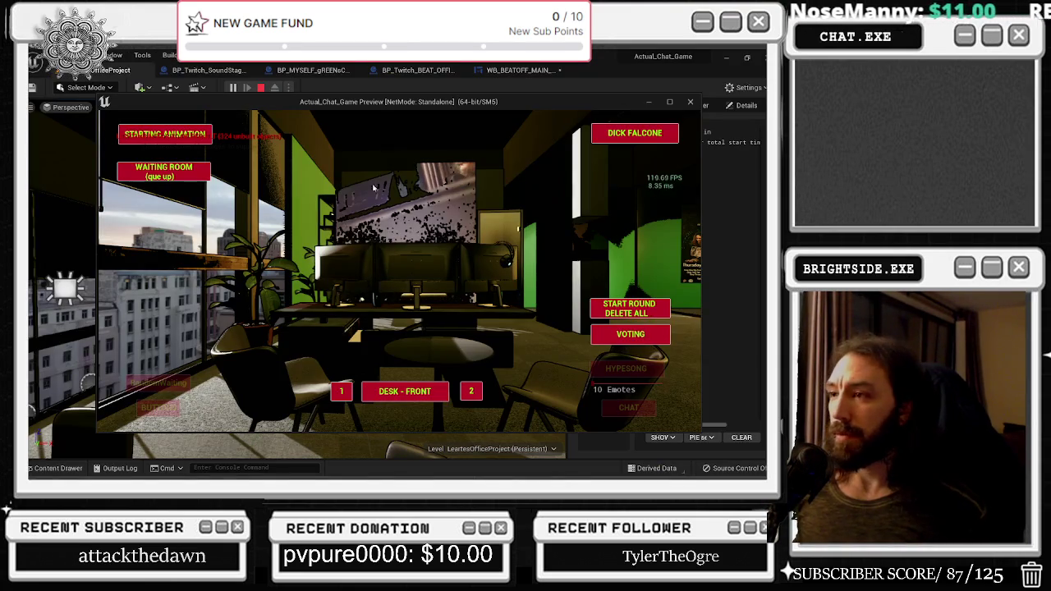
Maximize the preview, test START ROUND / DELETE ALL, then stop and open BP_Twitch_BEAT_OFFICES
left_click(670, 101)
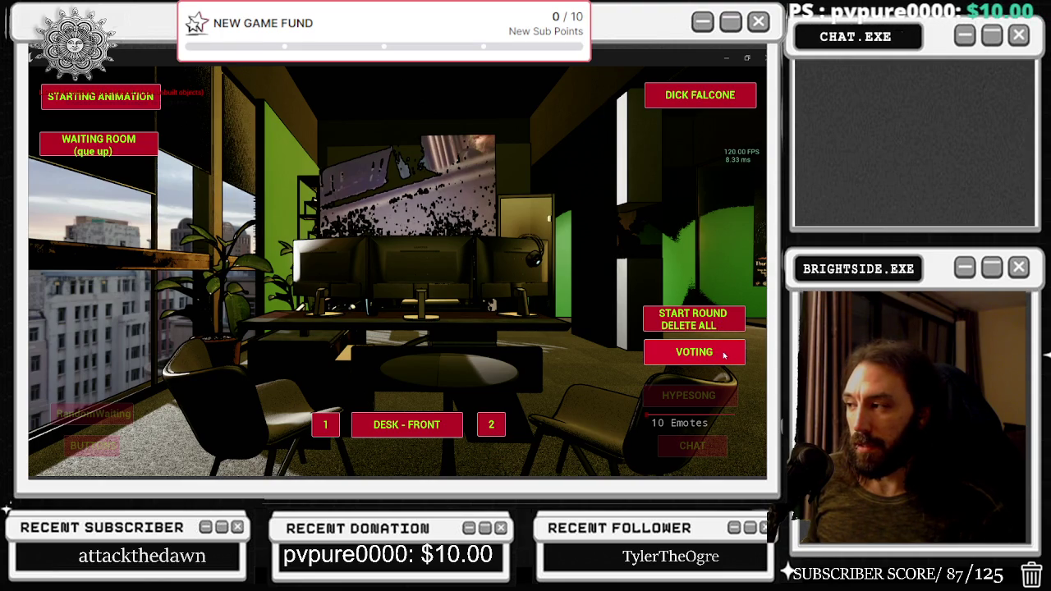
left_click(708, 316)
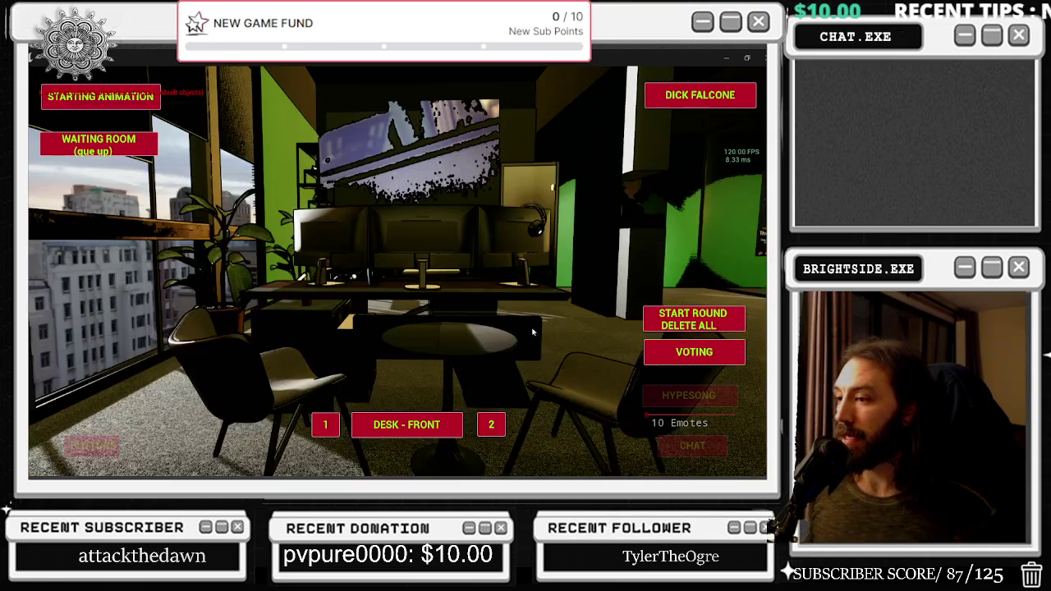
key("Escape")
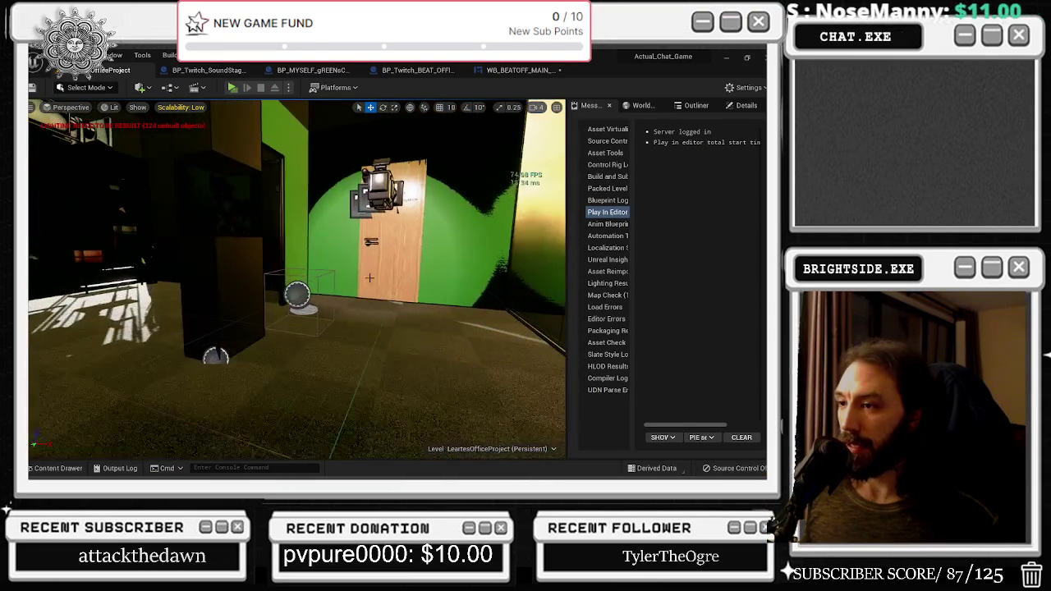
left_click(418, 70)
Look over the command setup, Make TwitchCommand, ADD/RANDOM, Branch/SET and SpawnActor nodes
scroll(346, 265, "up", 5)
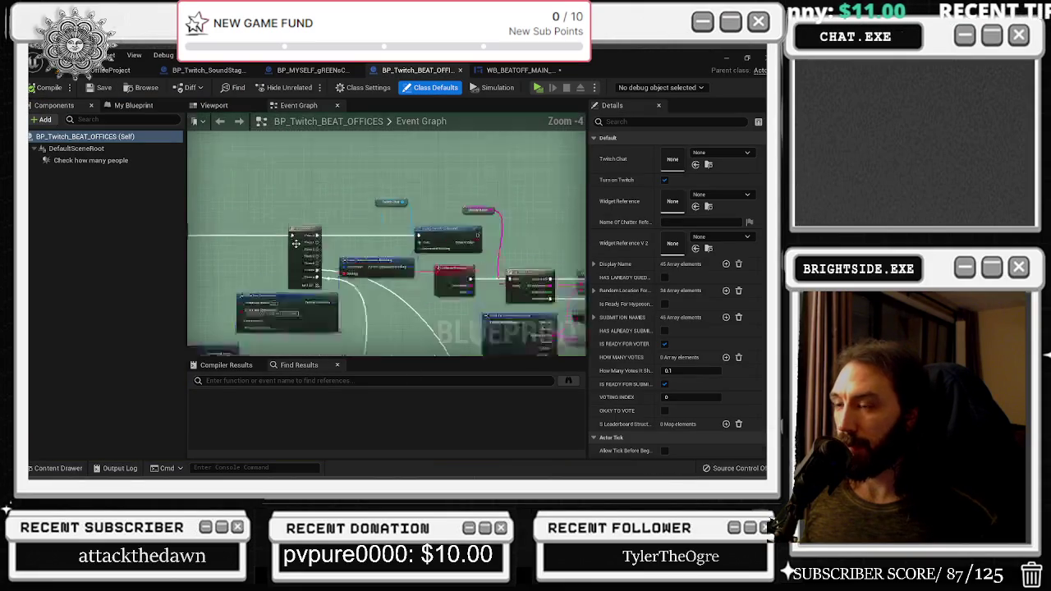
left_click(346, 265)
left_click_drag(346, 265, 328, 173)
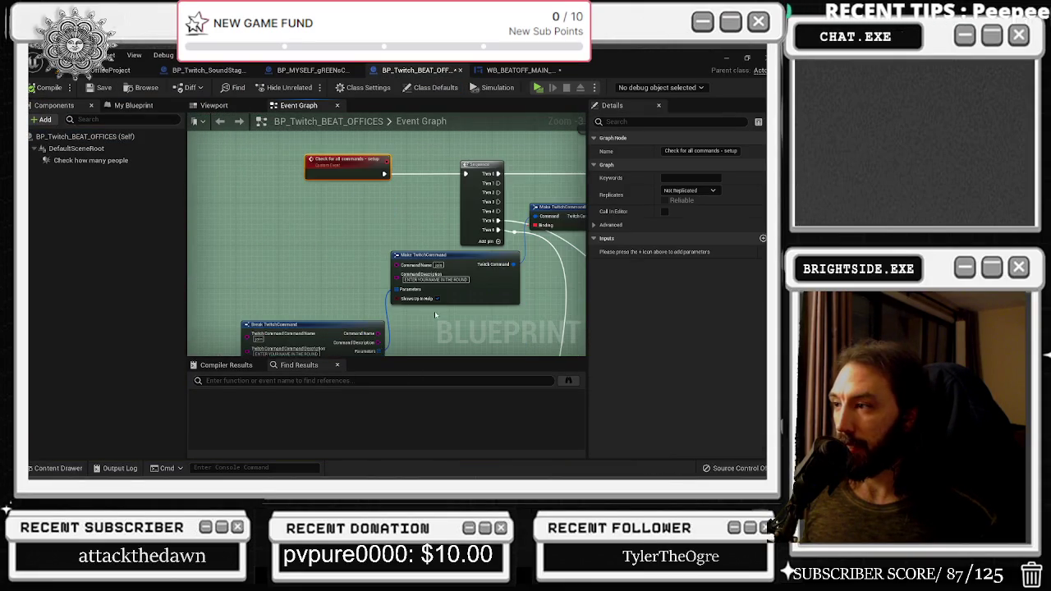
left_click(435, 272)
left_click(335, 269)
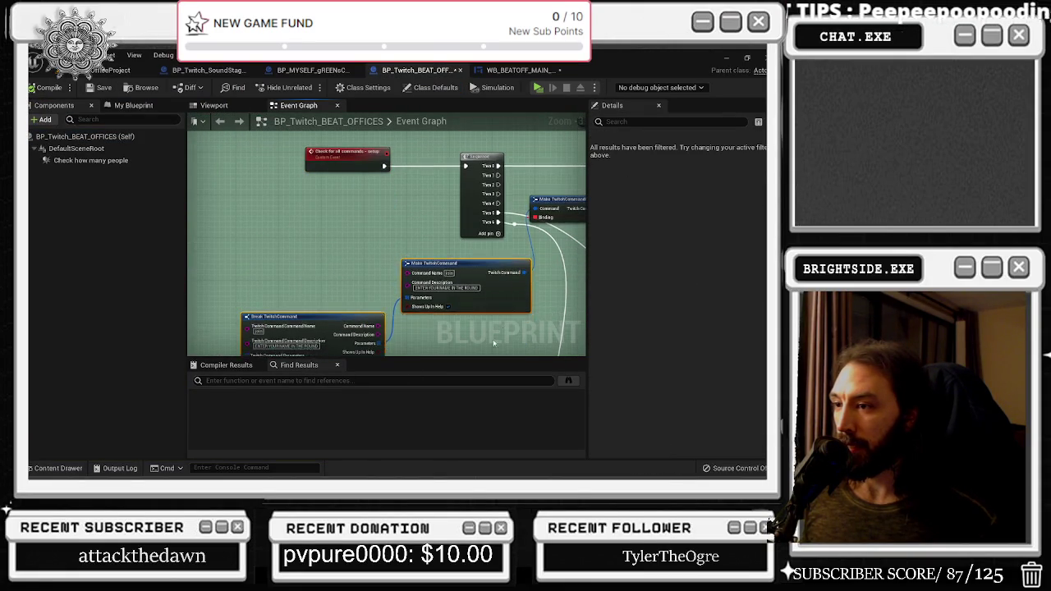
scroll(327, 332, "down", 2)
scroll(344, 222, "up", 3)
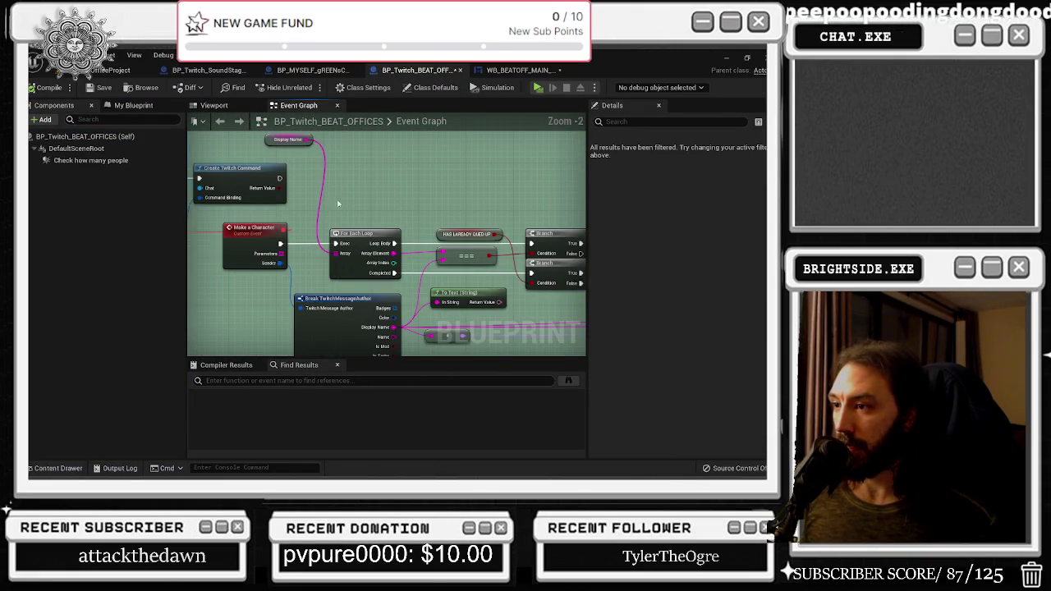
mouse_move(422, 188)
left_mouse_down()
mouse_move(374, 200)
mouse_move(388, 211)
left_mouse_up()
mouse_move(359, 257)
left_mouse_down()
mouse_move(456, 274)
mouse_move(357, 268)
left_mouse_up()
left_click_drag(531, 171, 336, 221)
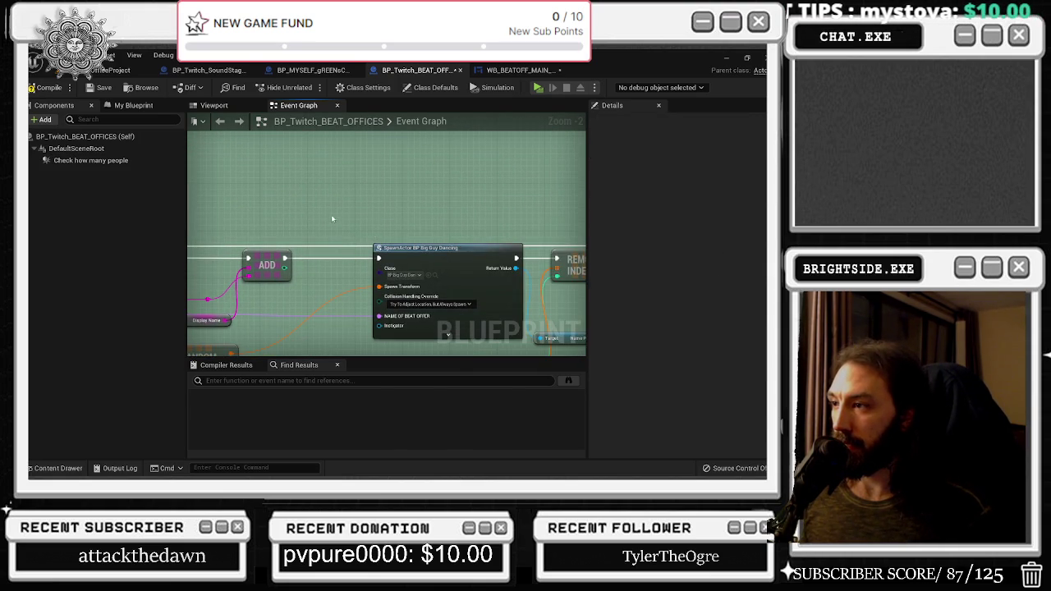
scroll(336, 221, "down", 4)
Begin editing the make your character comment title, selecting its level-system text
mouse_move(452, 188)
left_mouse_down()
mouse_move(383, 291)
mouse_move(427, 220)
left_mouse_up()
double_click(427, 197)
left_click_drag(299, 197, 466, 207)
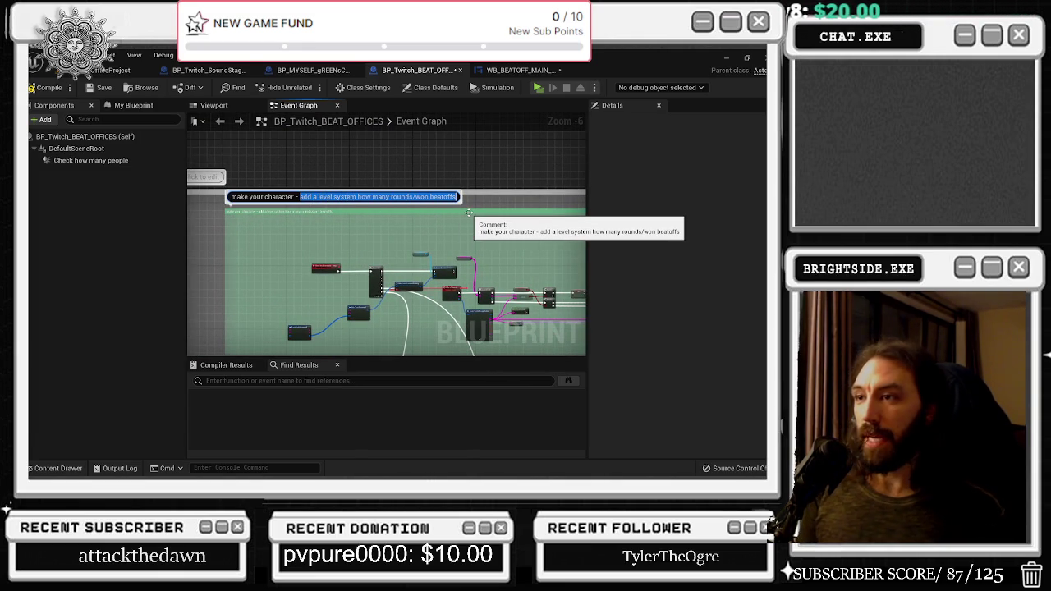
Retitle the comment 'make your character - random belly - purely cosmetic' and zoom toward ADD and RANDOM
type("ran")
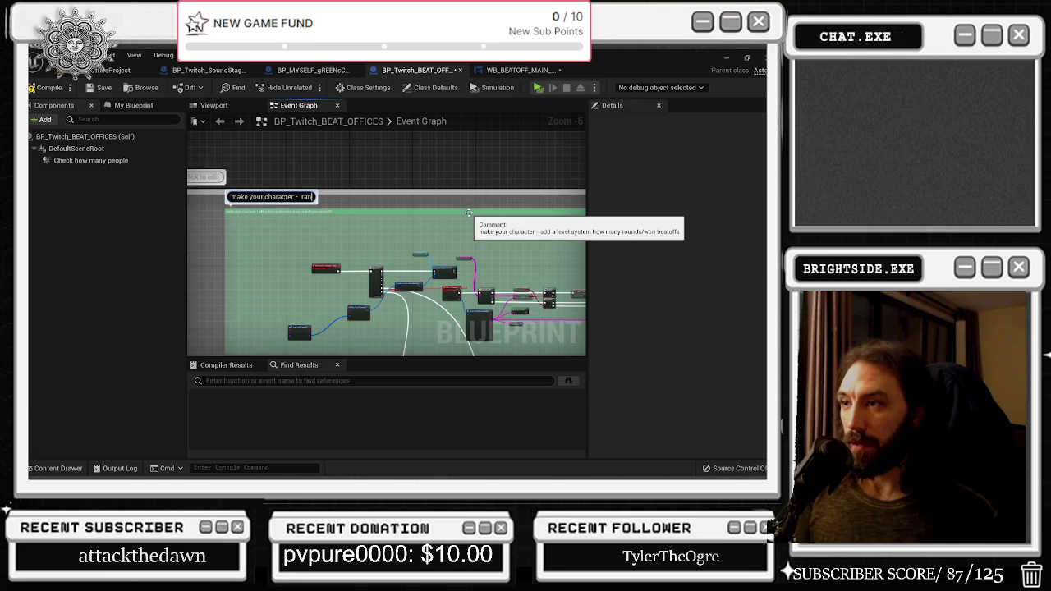
type("dom belly - ")
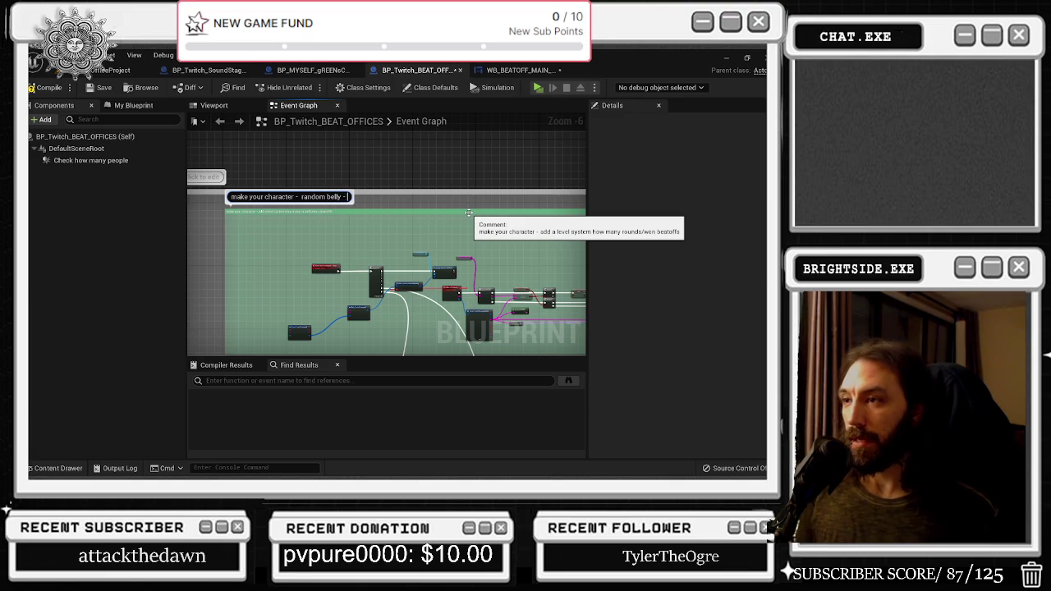
type("purely cosmetic")
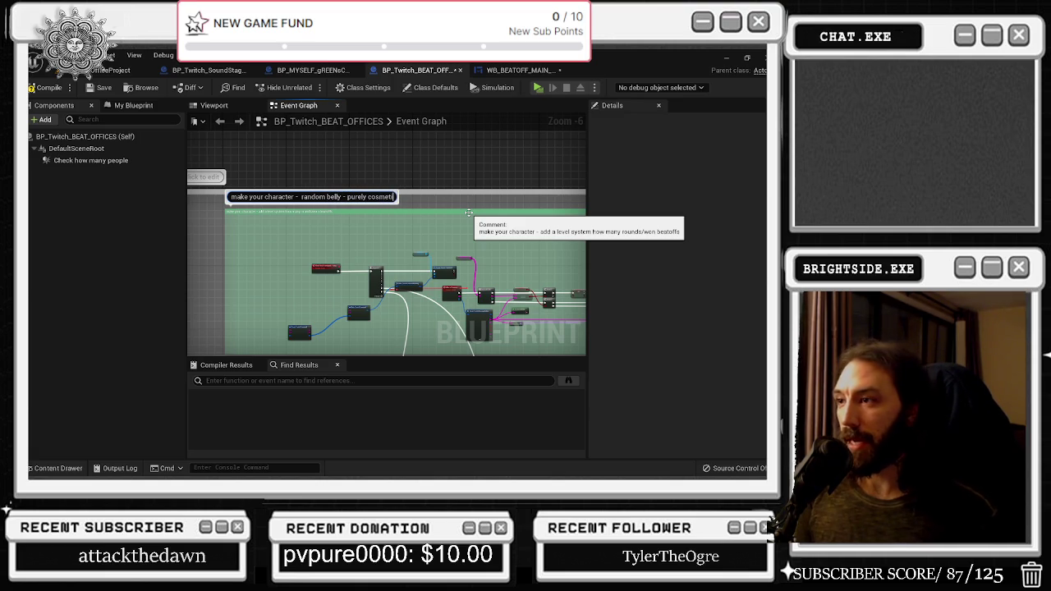
key("Return")
scroll(394, 189, "down", 3)
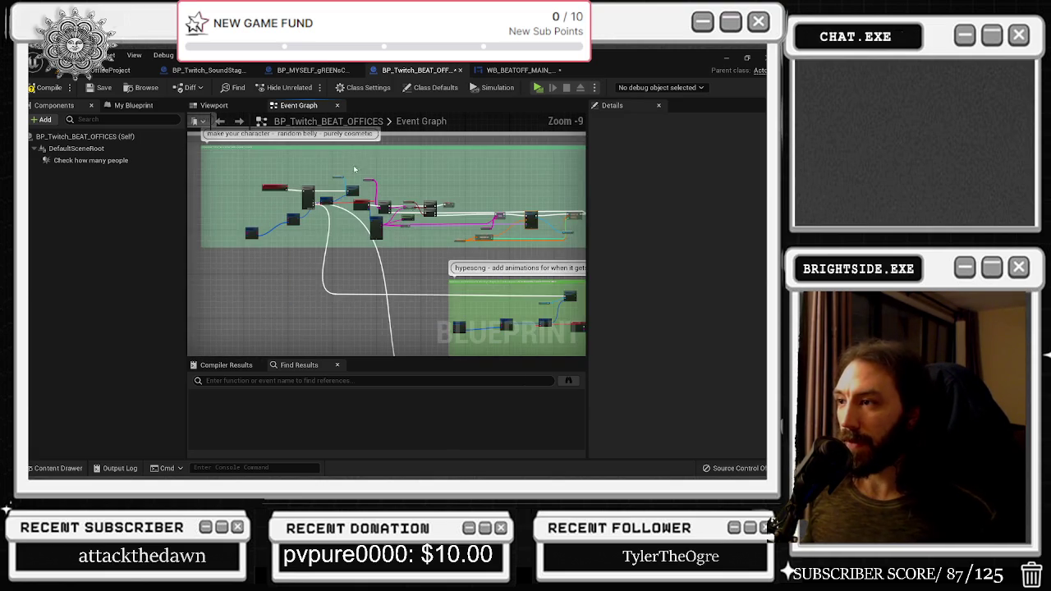
left_click_drag(428, 203, 366, 172)
scroll(403, 200, "up", 5)
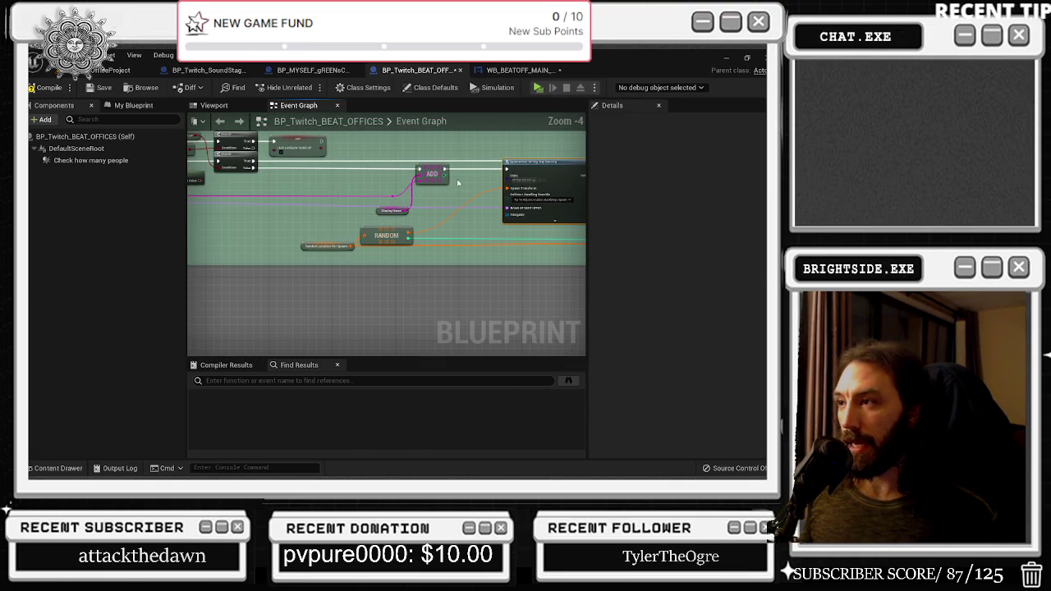
scroll(385, 205, "down", 1)
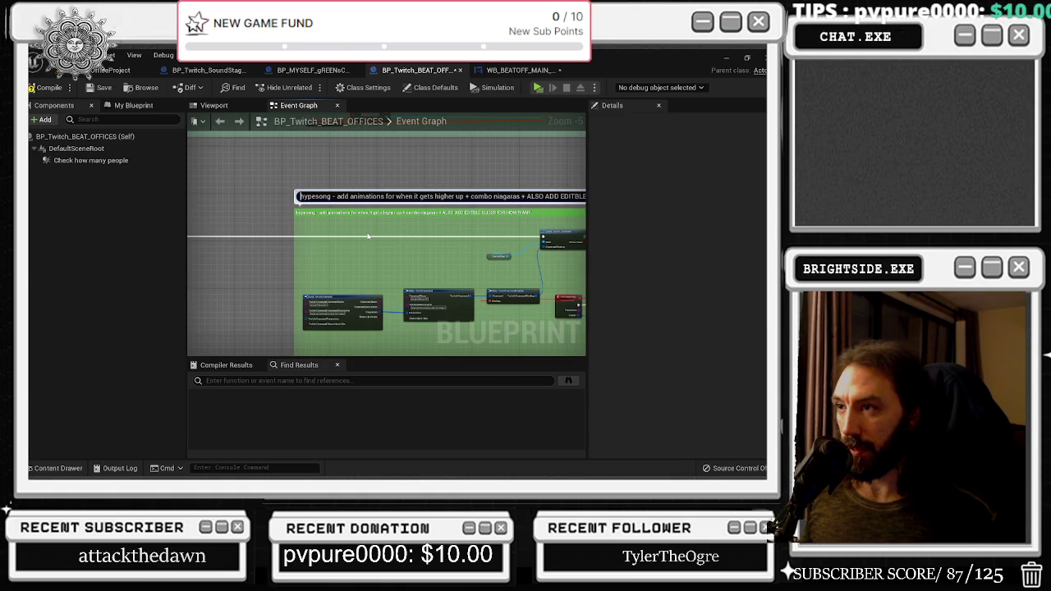
Reword the hypesong comment's slider note to end with 'high percentage owned'
left_click(391, 252)
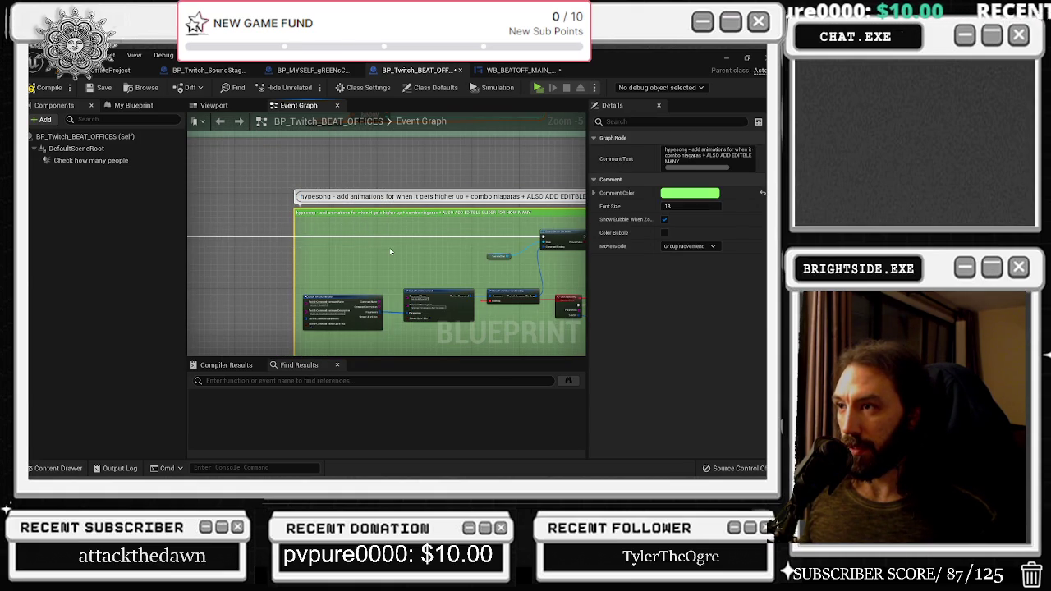
left_click(390, 225)
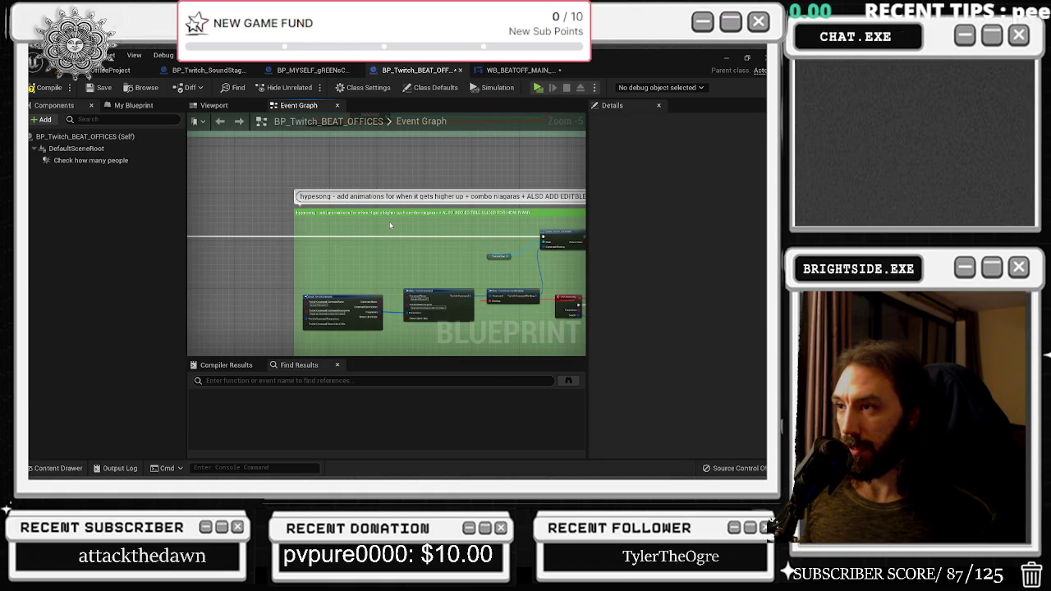
scroll(390, 225, "down", 7)
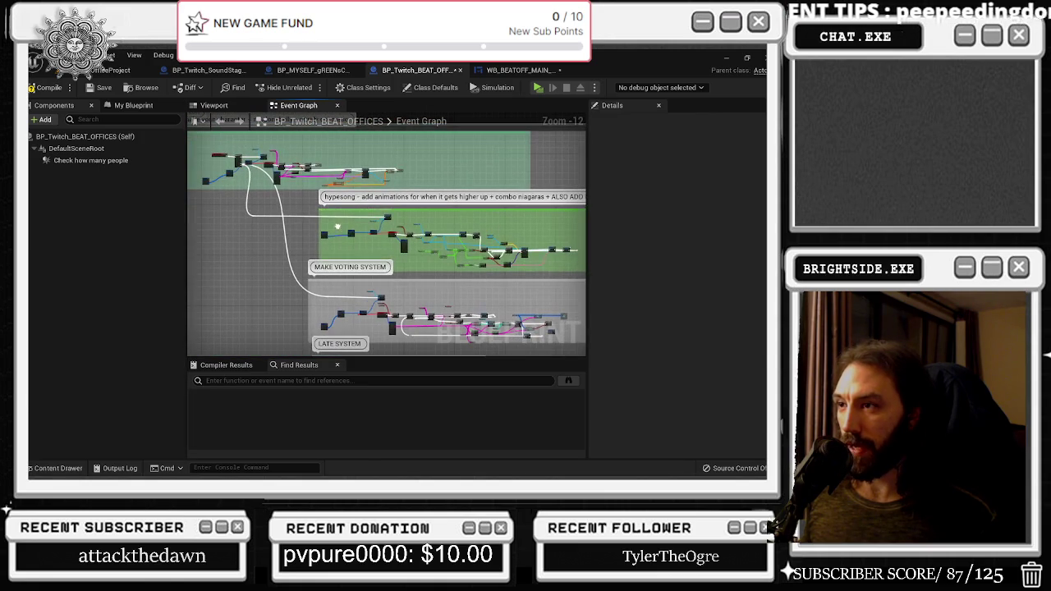
left_click_drag(434, 215, 281, 221)
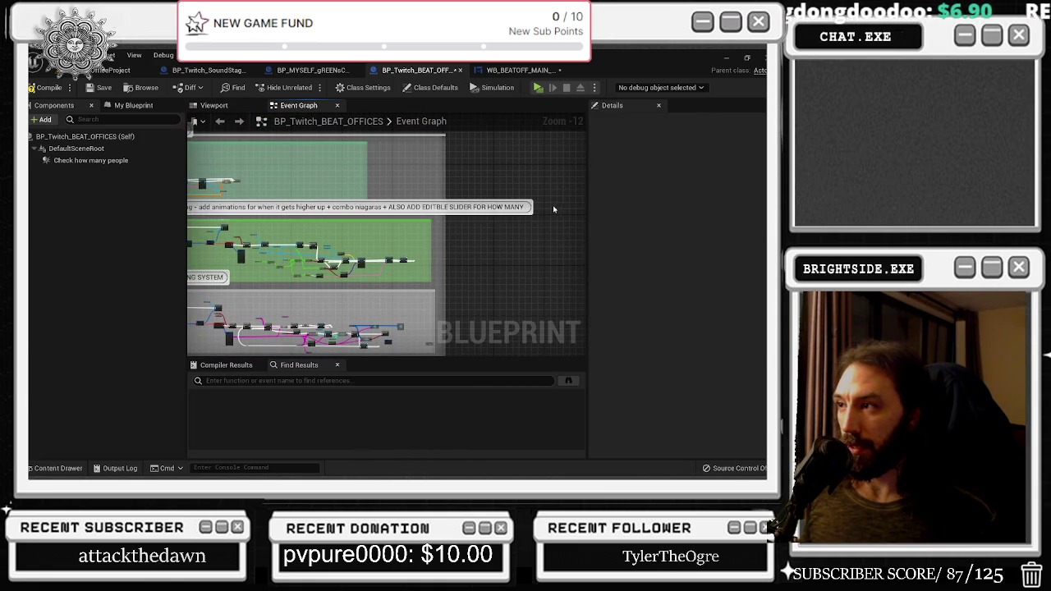
double_click(528, 206)
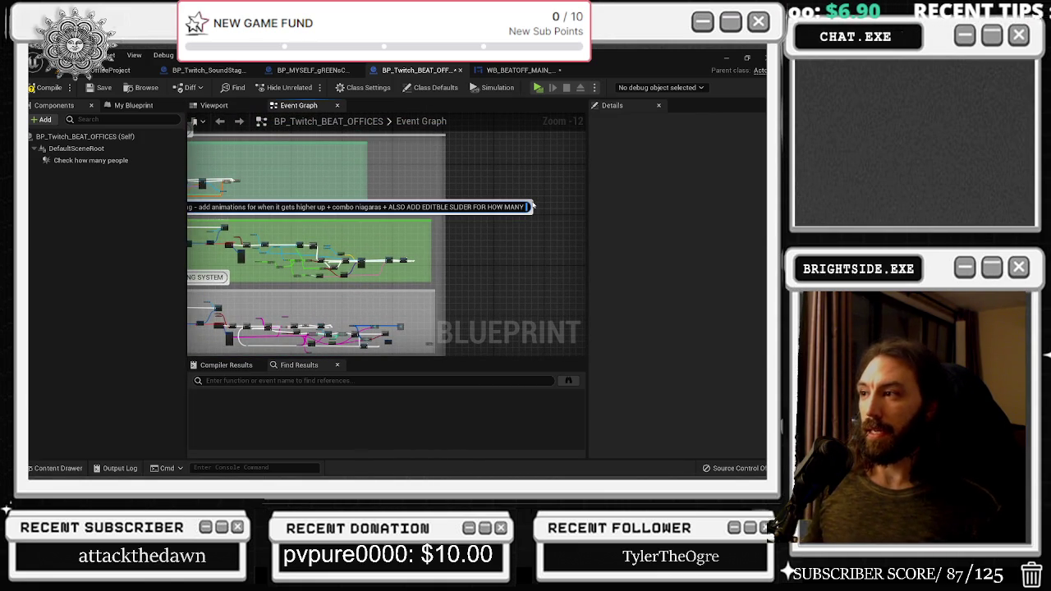
key("BackSpace")
key("BackSpace")
key("BackSpace")
key("BackSpace")
key("BackSpace")
type("LEADER")
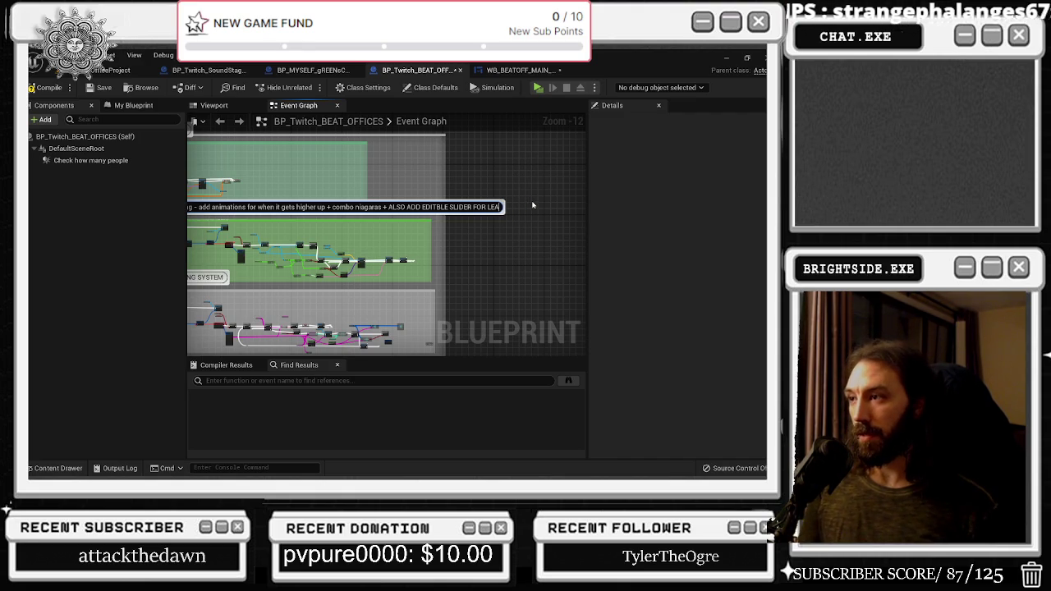
key("BackSpace")
key("BackSpace")
key("BackSpace")
type("high")
type(" perc")
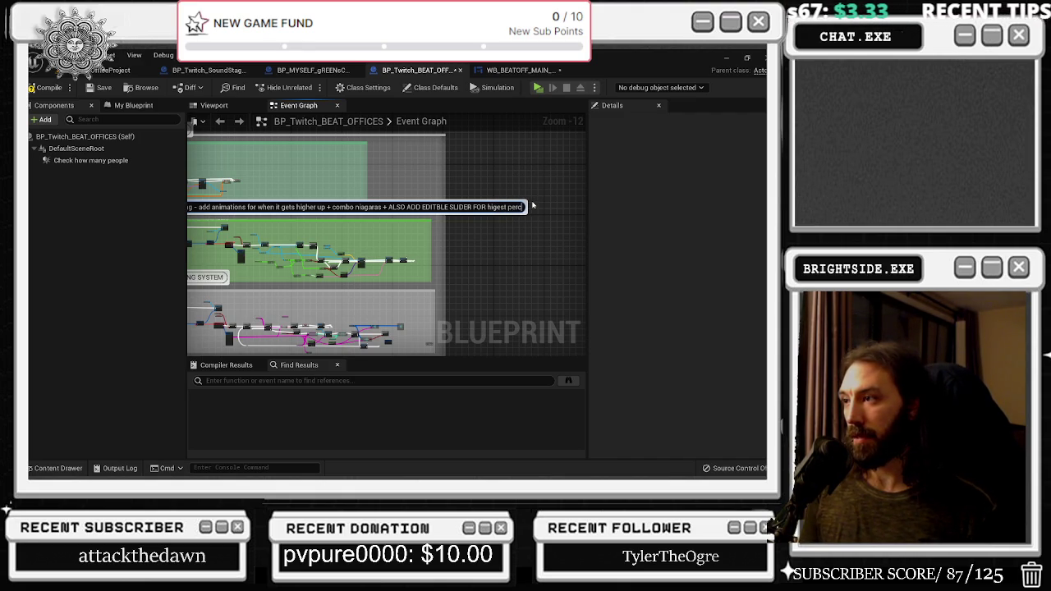
type("entage owned-")
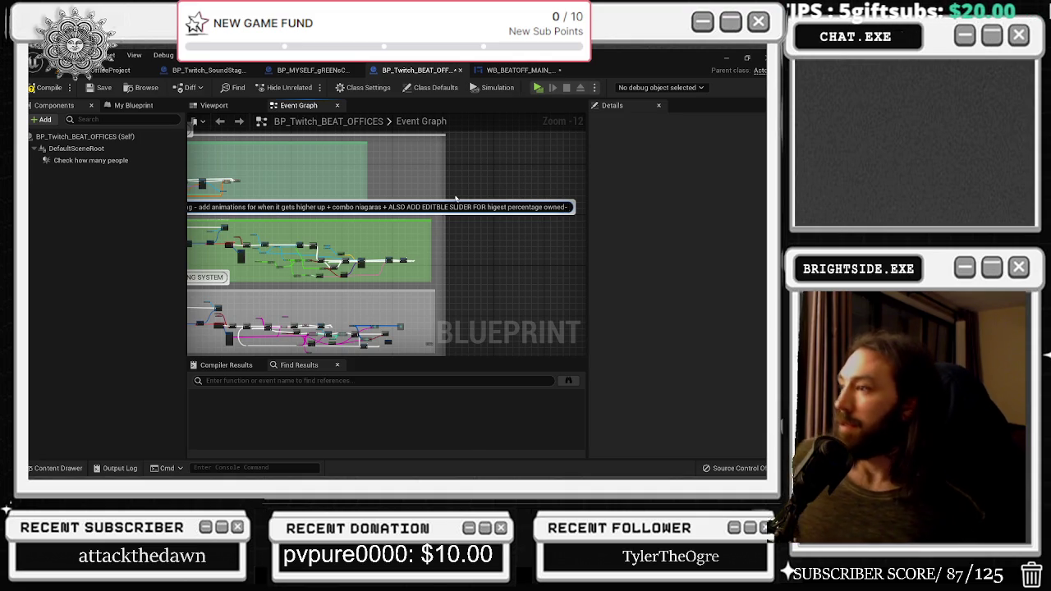
Shift the hypesong comment box slightly right and widen it
left_click_drag(534, 206, 604, 223)
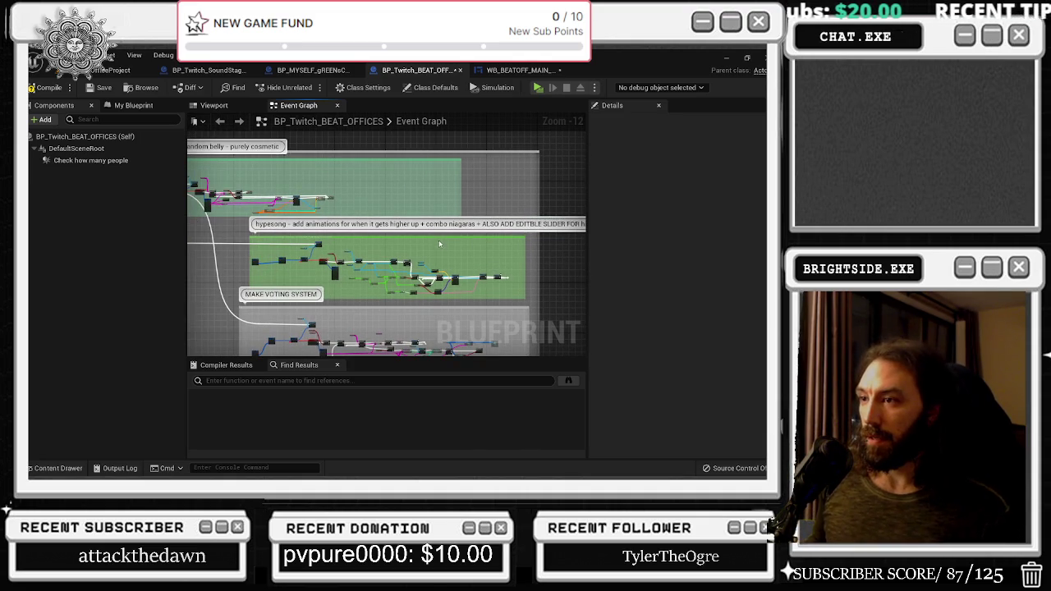
left_click_drag(435, 241, 461, 239)
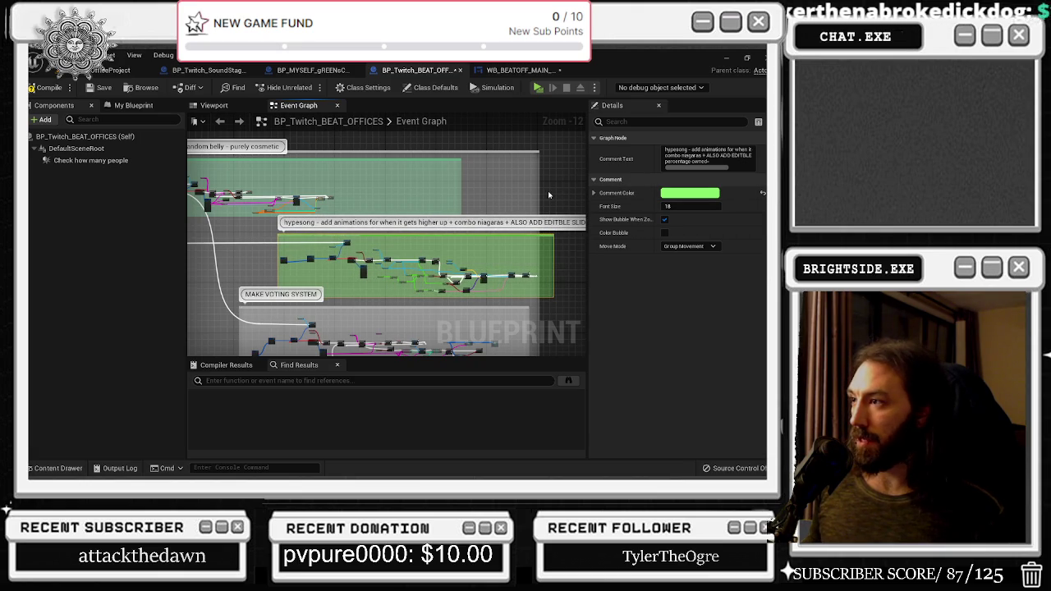
left_click_drag(539, 191, 557, 193)
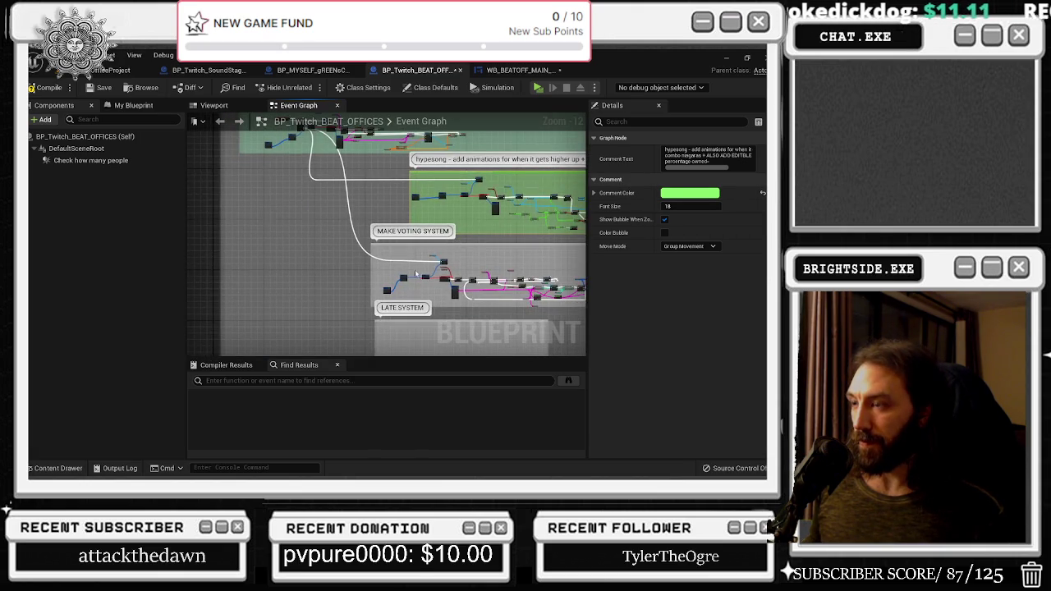
Move the Twitch Chat node up and right, then inspect the Break TwitchCommand node
scroll(417, 274, "up", 10)
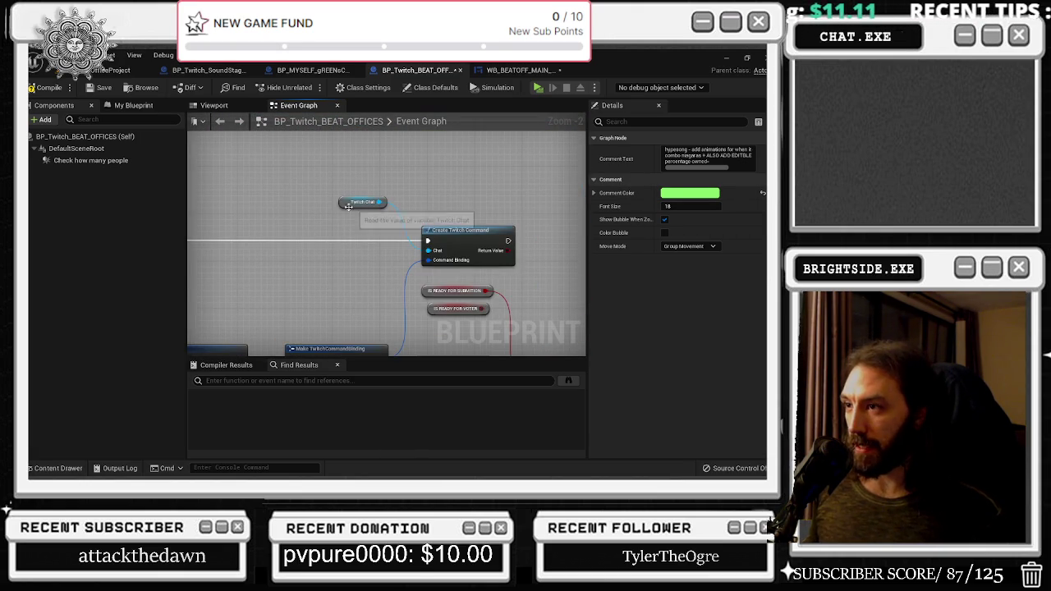
left_click_drag(351, 207, 376, 200)
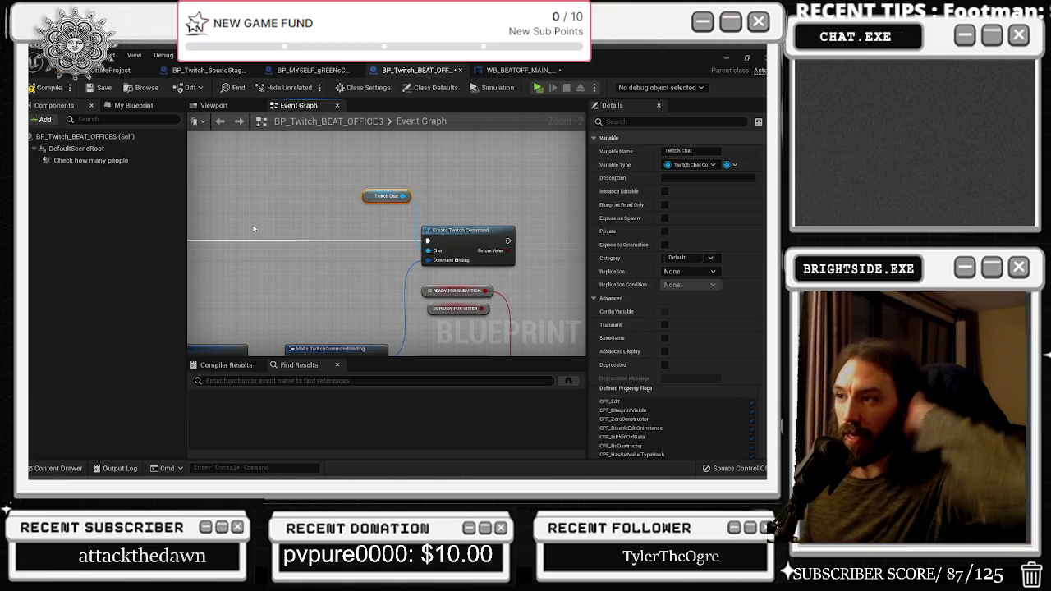
mouse_move(364, 225)
left_mouse_down()
mouse_move(407, 197)
mouse_move(535, 179)
left_mouse_up()
left_click_drag(287, 322, 341, 301)
left_click(341, 302)
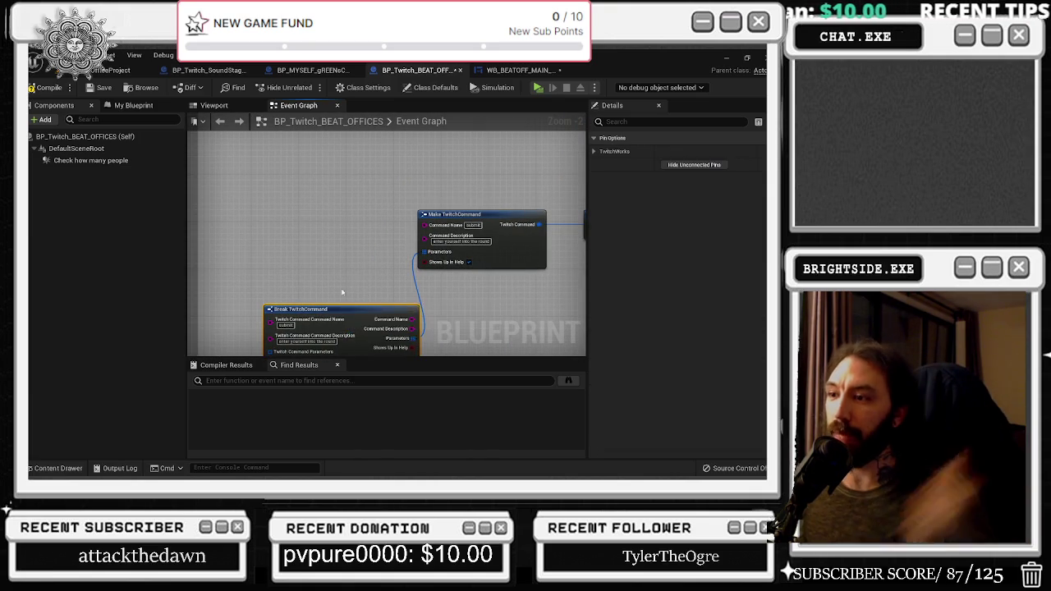
left_click_drag(559, 271, 374, 298)
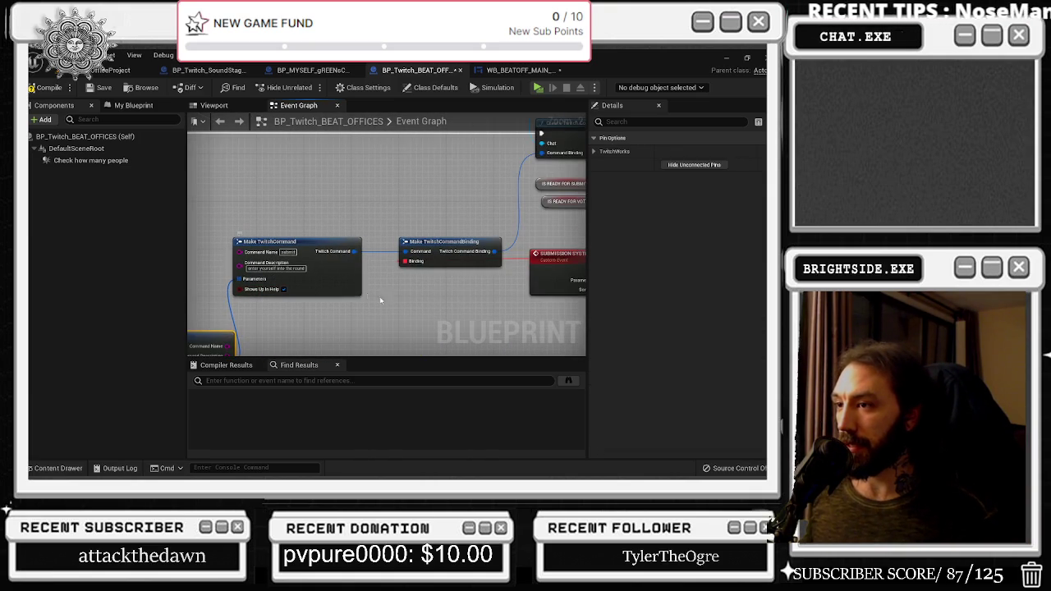
Trace the submission check through Do Once, SUBMISSION NAMES loop, === comparison and both Branches
left_click_drag(424, 308, 186, 292)
left_click_drag(434, 289, 329, 264)
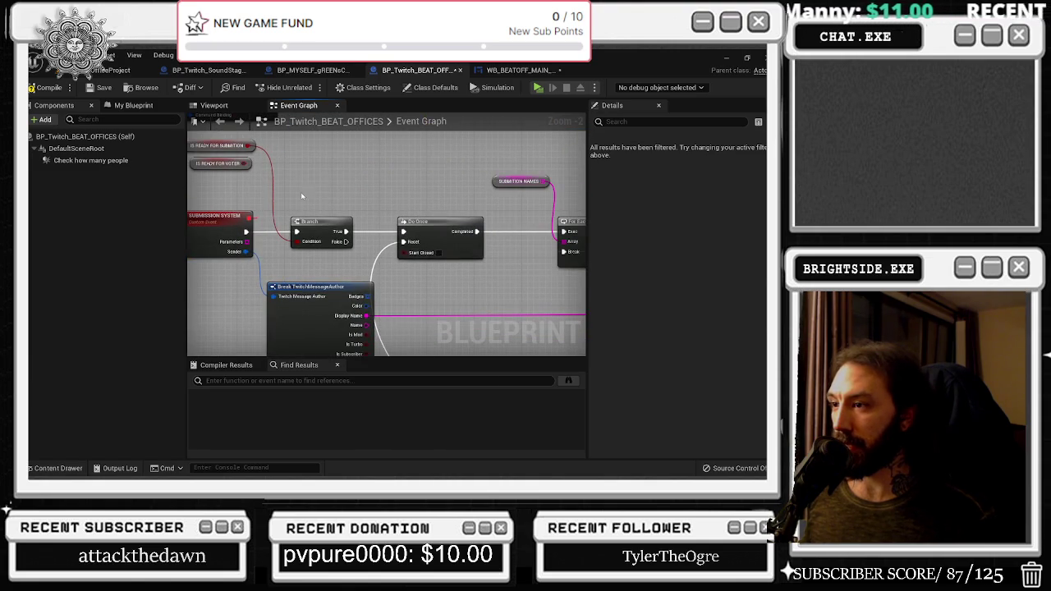
left_click_drag(424, 233, 253, 226)
left_click_drag(537, 238, 439, 237)
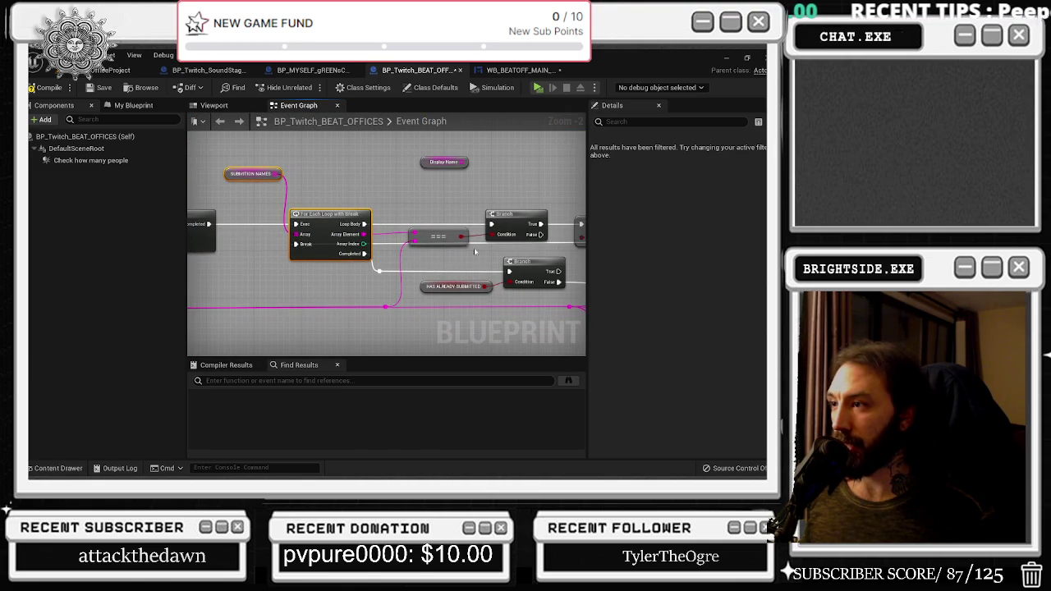
left_click(439, 237)
mouse_move(472, 203)
left_mouse_down()
mouse_move(398, 246)
mouse_move(334, 229)
left_mouse_up()
left_click(444, 261)
left_click_drag(248, 246, 331, 256)
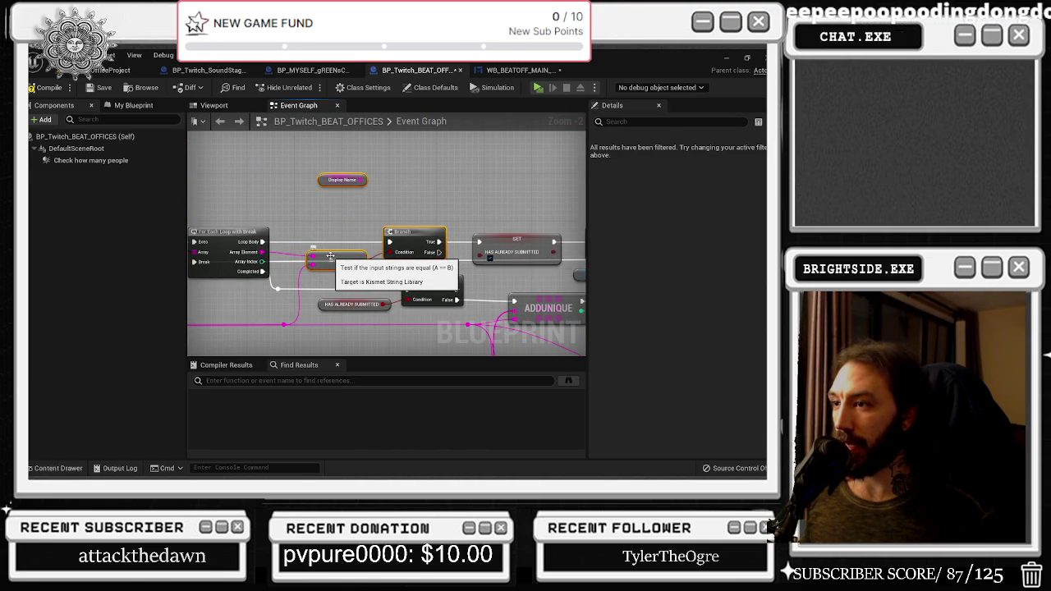
mouse_move(331, 257)
left_mouse_down()
mouse_move(452, 248)
mouse_move(218, 224)
mouse_move(447, 230)
mouse_move(287, 234)
mouse_move(359, 195)
left_mouse_up()
left_click(373, 246)
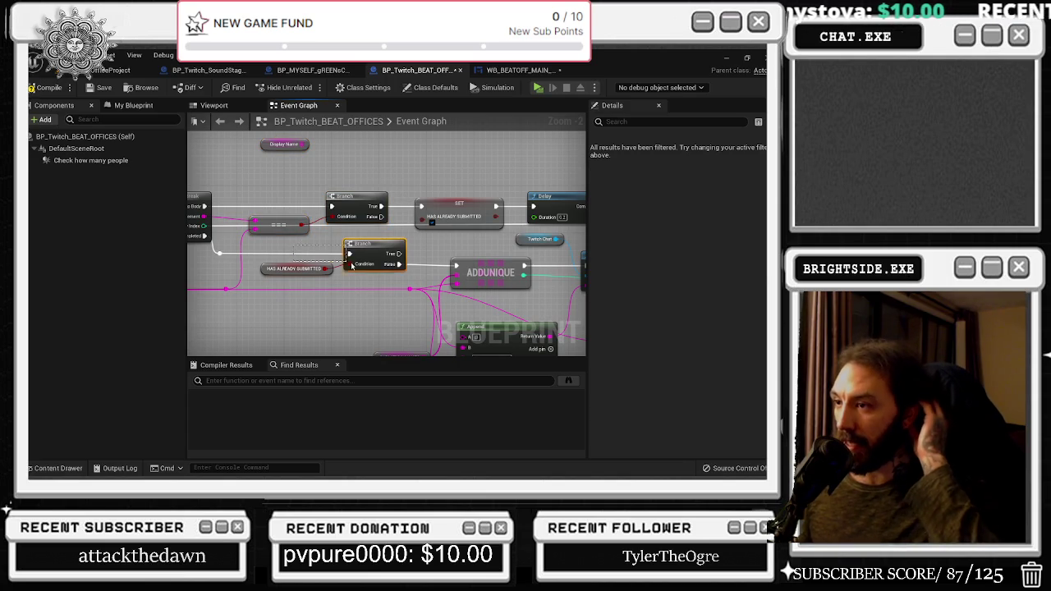
Inspect the ADDUNIQUE and SUBMISSION NAMES nodes and glance at the second ADDUNIQUE and CONTAINS
left_click_drag(448, 243, 314, 226)
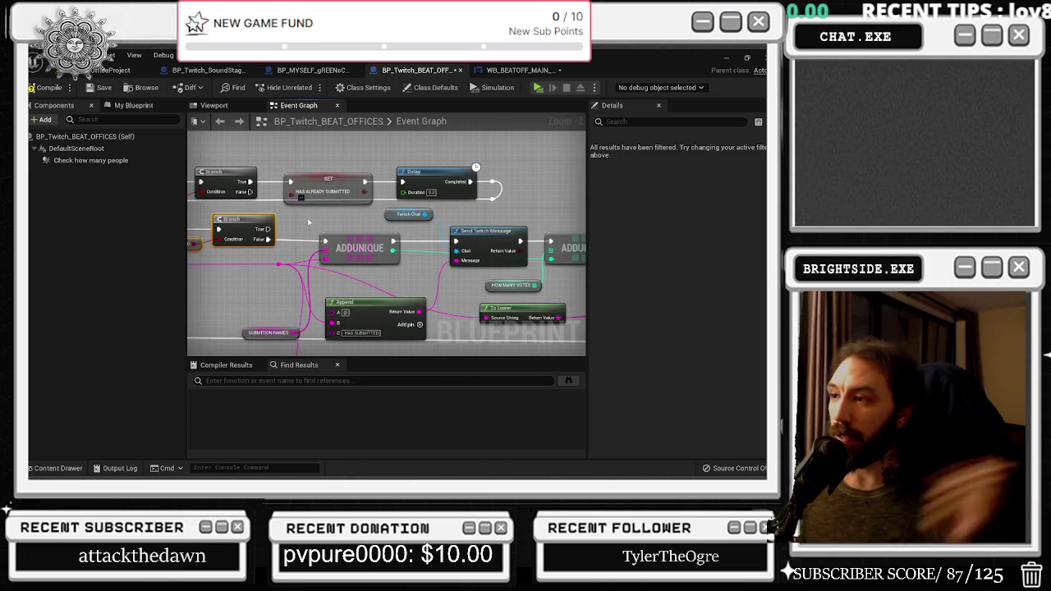
left_click(361, 246)
left_click_drag(214, 316, 259, 290)
left_click(337, 306)
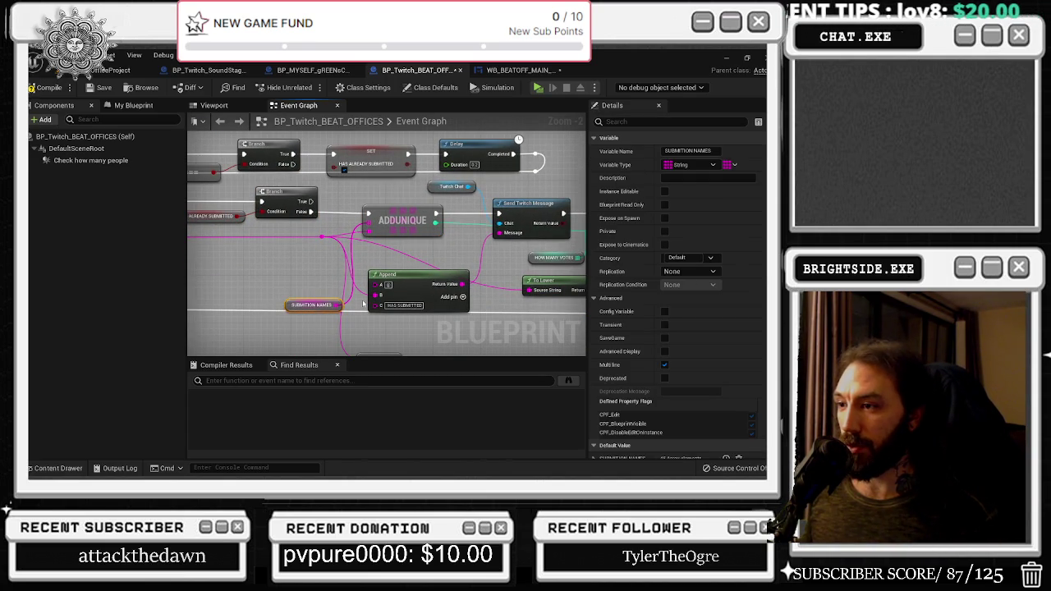
scroll(482, 246, "down", 1)
mouse_move(575, 198)
left_mouse_down()
mouse_move(448, 216)
mouse_move(294, 198)
left_mouse_up()
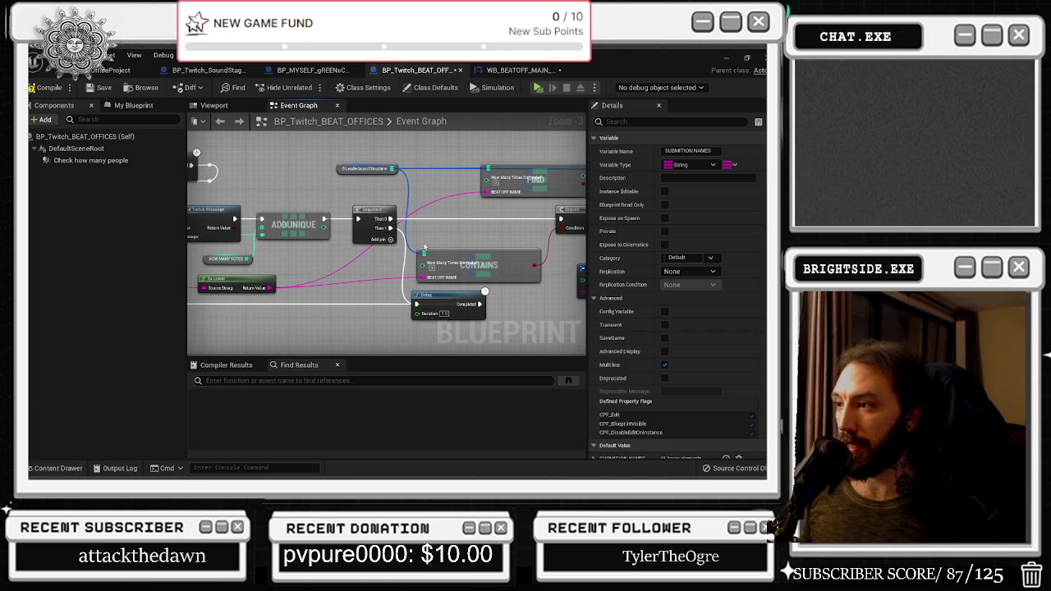
left_click_drag(205, 296, 455, 291)
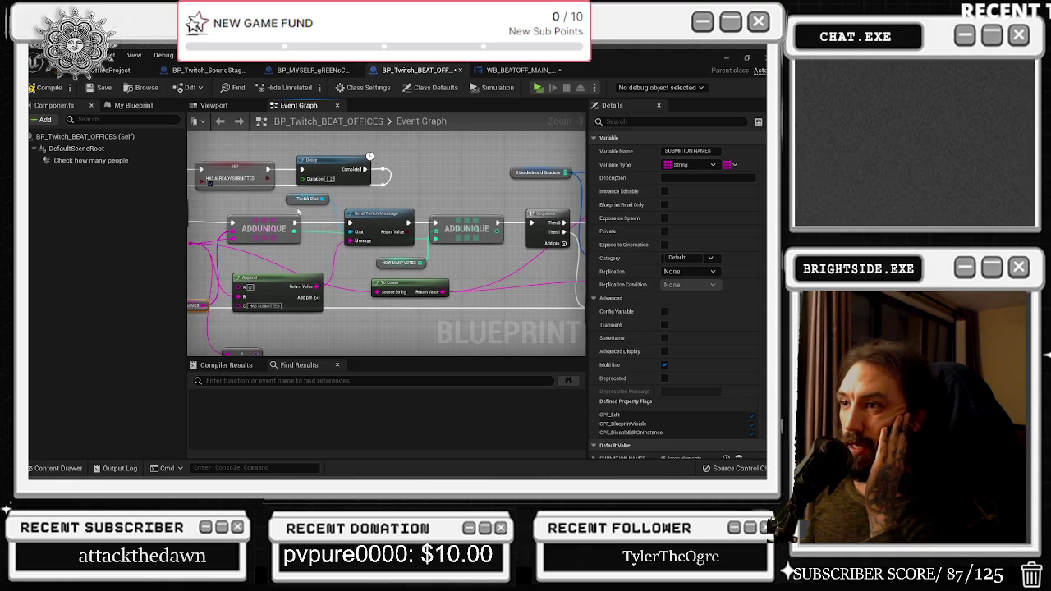
Move the submission names variable node up and left beside the Append node
left_click(304, 199)
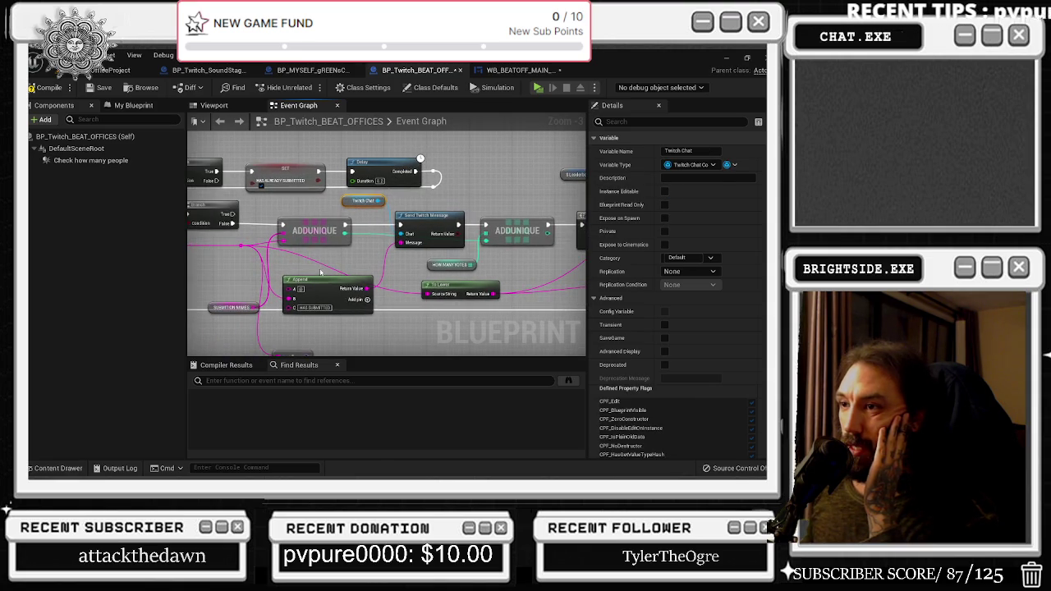
left_click_drag(228, 275, 370, 317)
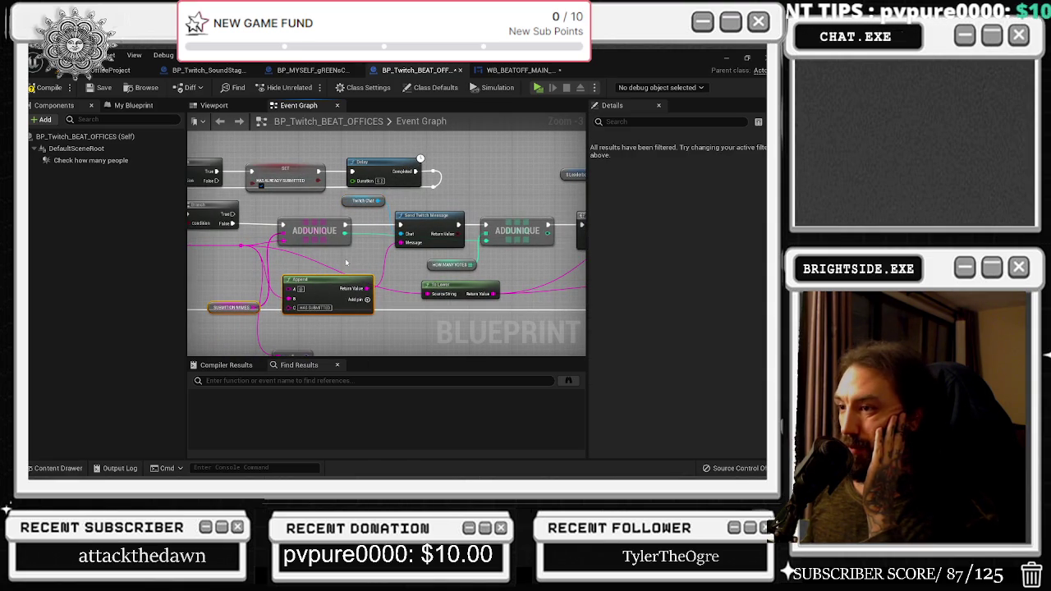
left_click(233, 308)
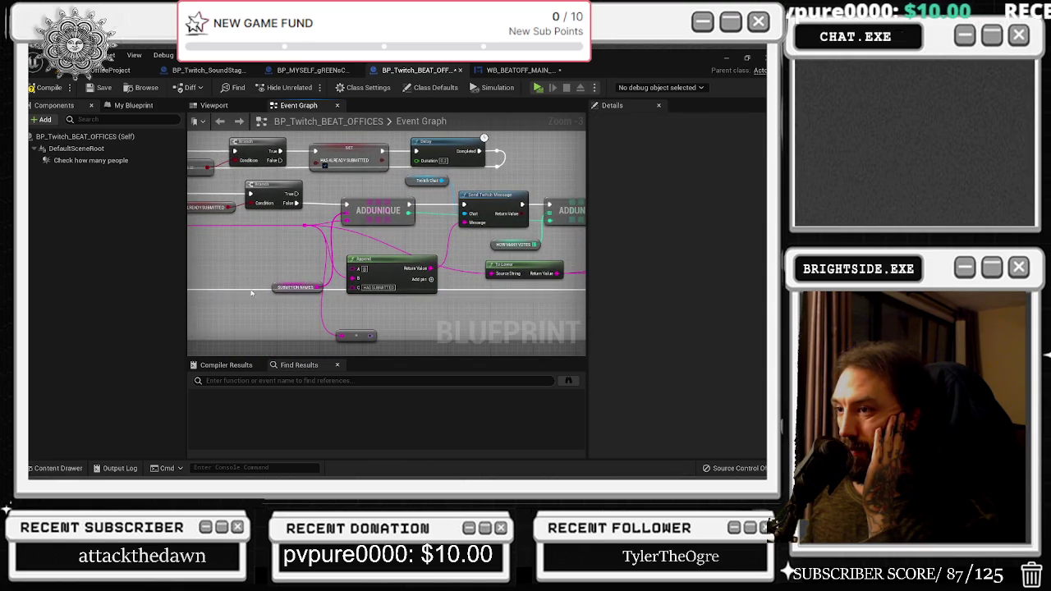
left_click_drag(261, 277, 250, 256)
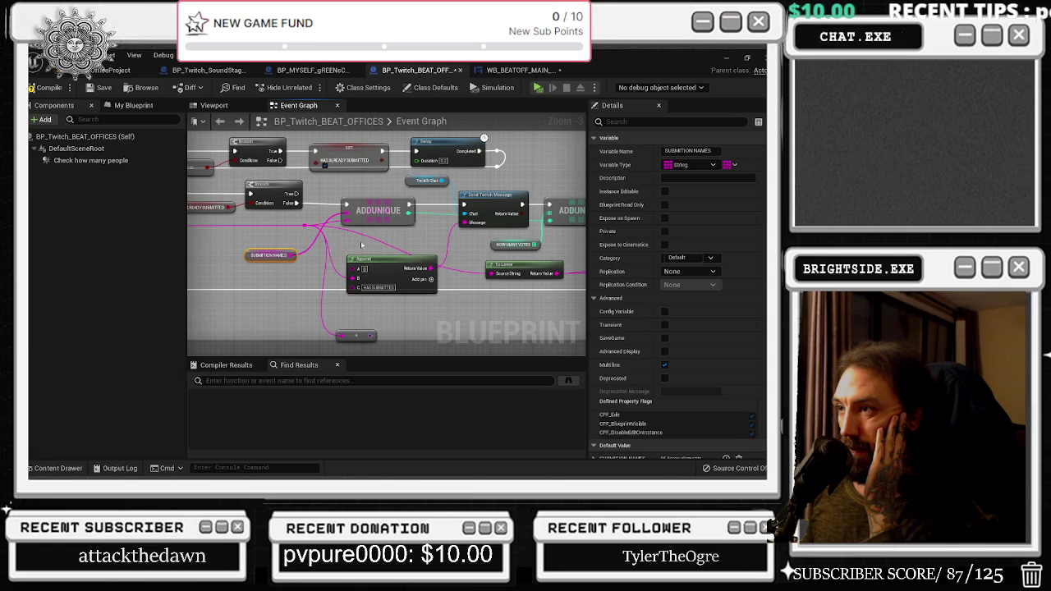
left_click_drag(344, 244, 261, 262)
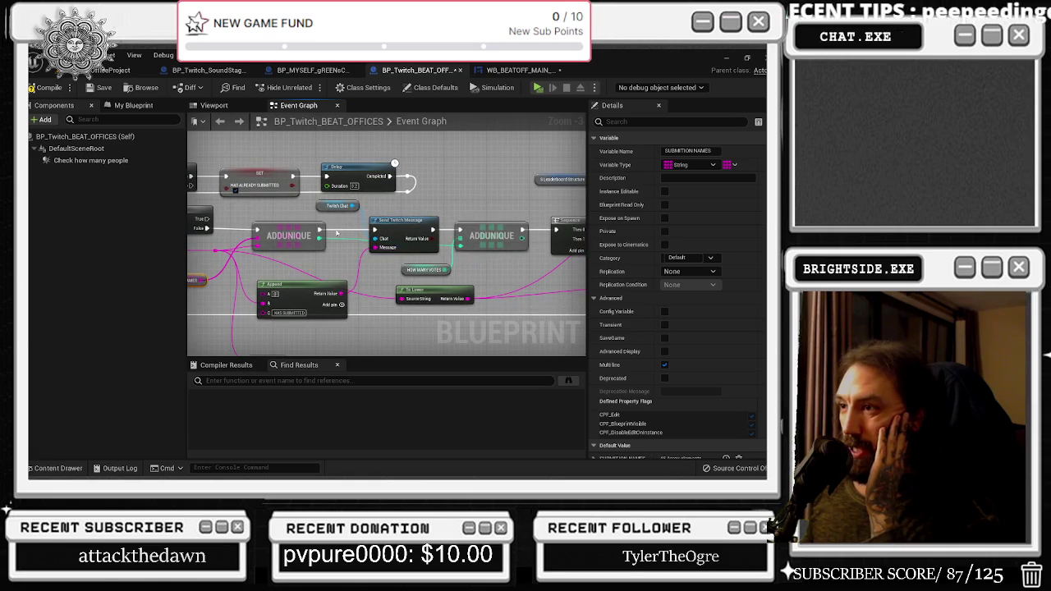
Review the Sequence and leaderboard nodes, then inspect submission names and HOW MANY VOTES variables
mouse_move(468, 215)
left_mouse_down()
mouse_move(328, 244)
mouse_move(312, 270)
mouse_move(314, 253)
mouse_move(275, 248)
left_mouse_up()
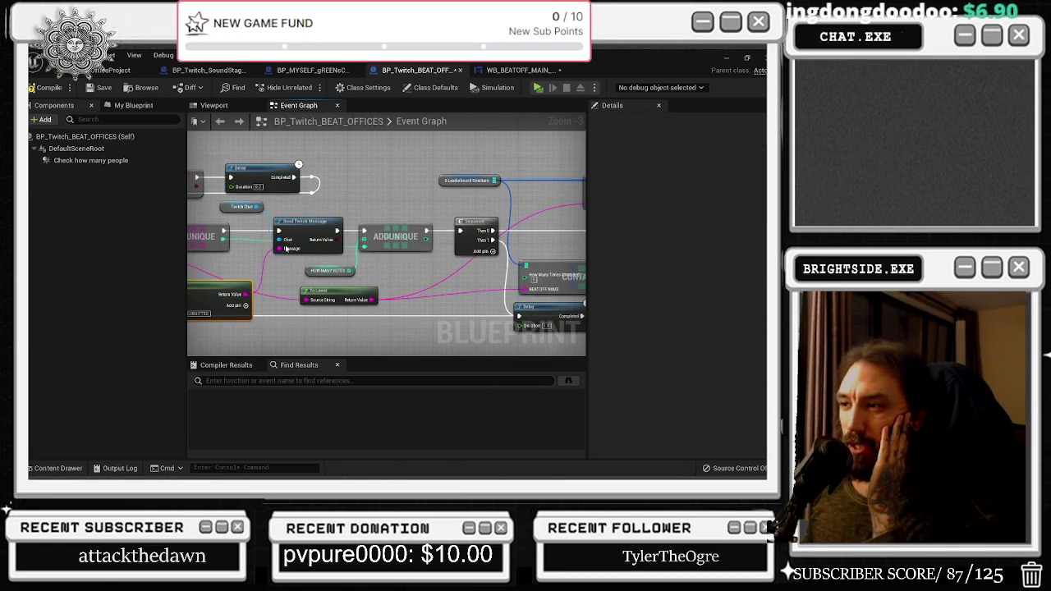
mouse_move(358, 210)
left_mouse_down()
mouse_move(366, 265)
mouse_move(384, 281)
left_mouse_up()
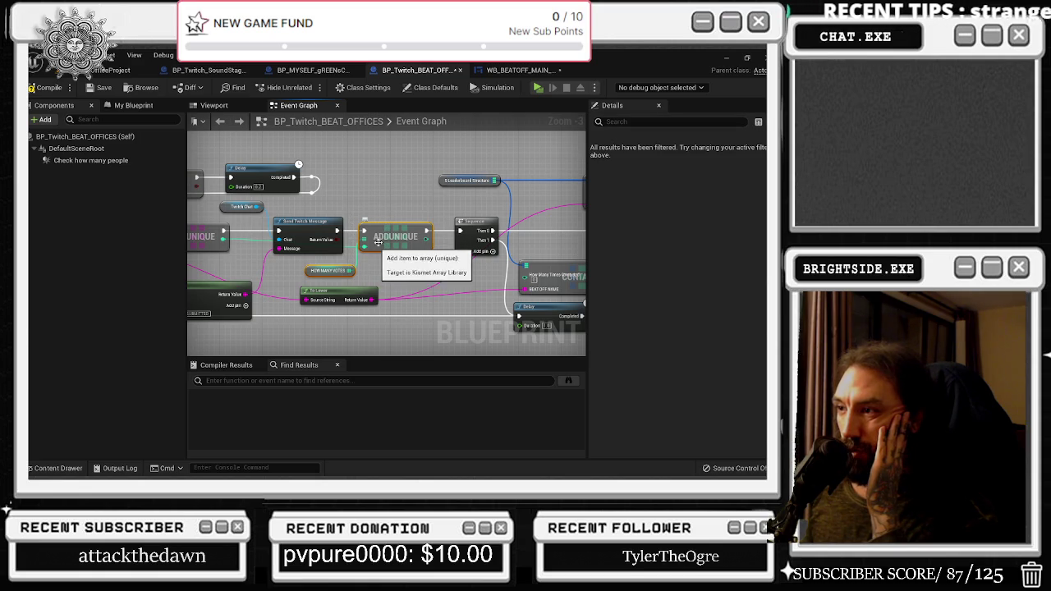
left_click_drag(381, 230, 399, 230)
left_click_drag(337, 276, 411, 261)
mouse_move(246, 255)
left_mouse_down()
mouse_move(302, 243)
mouse_move(360, 265)
left_mouse_up()
left_click(304, 279)
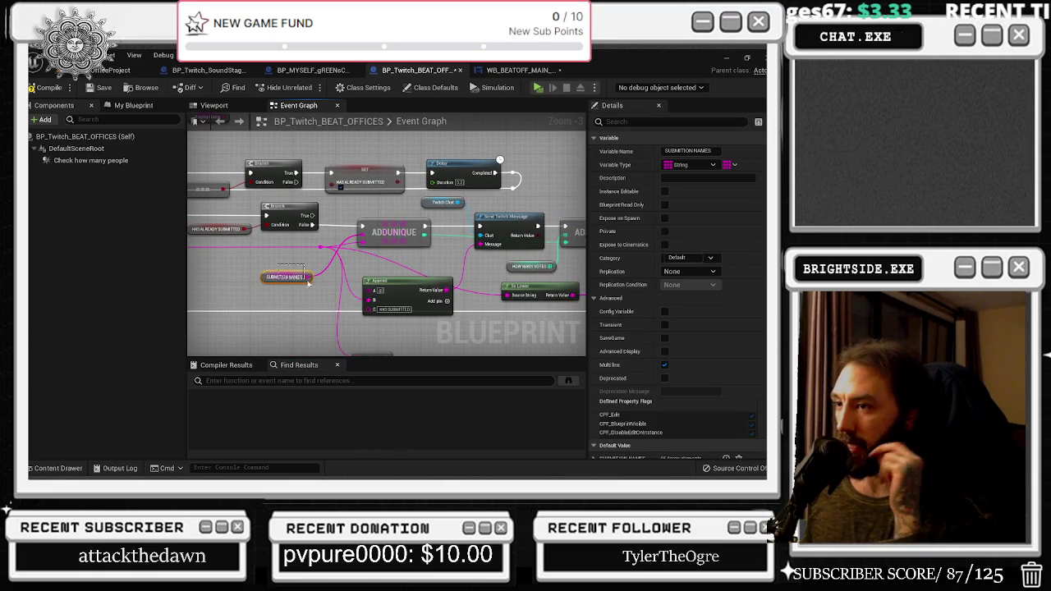
mouse_move(486, 269)
left_mouse_down()
mouse_move(385, 265)
mouse_move(439, 267)
left_mouse_up()
left_click(427, 262)
left_click(239, 269)
left_click_drag(236, 277, 248, 272)
mouse_move(281, 235)
left_mouse_down()
mouse_move(467, 257)
mouse_move(493, 287)
mouse_move(485, 255)
mouse_move(337, 243)
mouse_move(353, 250)
mouse_move(295, 257)
mouse_move(283, 305)
mouse_move(291, 296)
mouse_move(238, 299)
left_mouse_up()
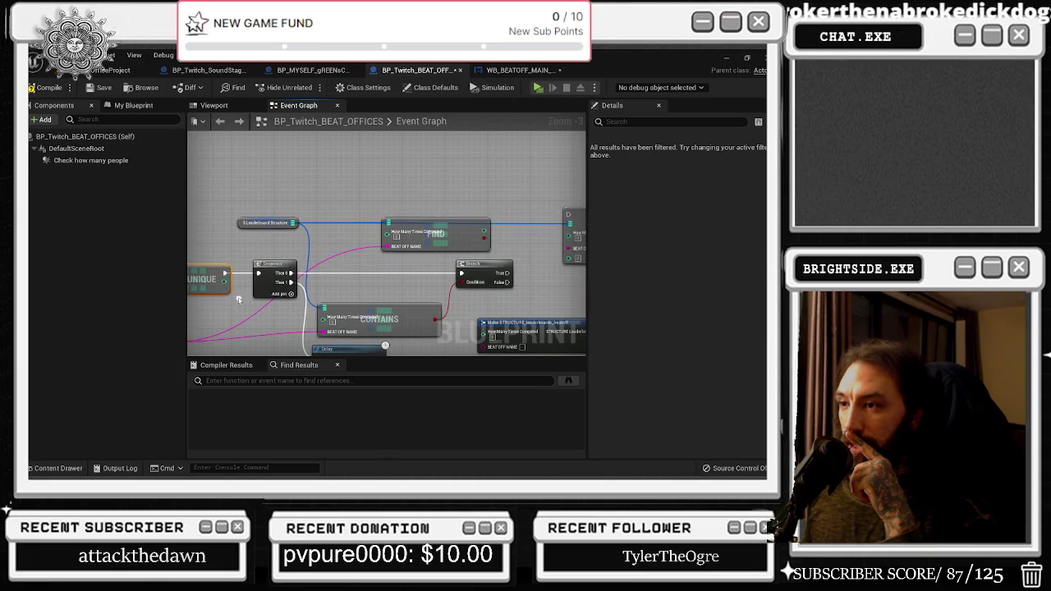
Inspect the S_Leaderboard Structure variable, Find, CONTAINS, Branch and Do Once nodes
left_click(282, 222)
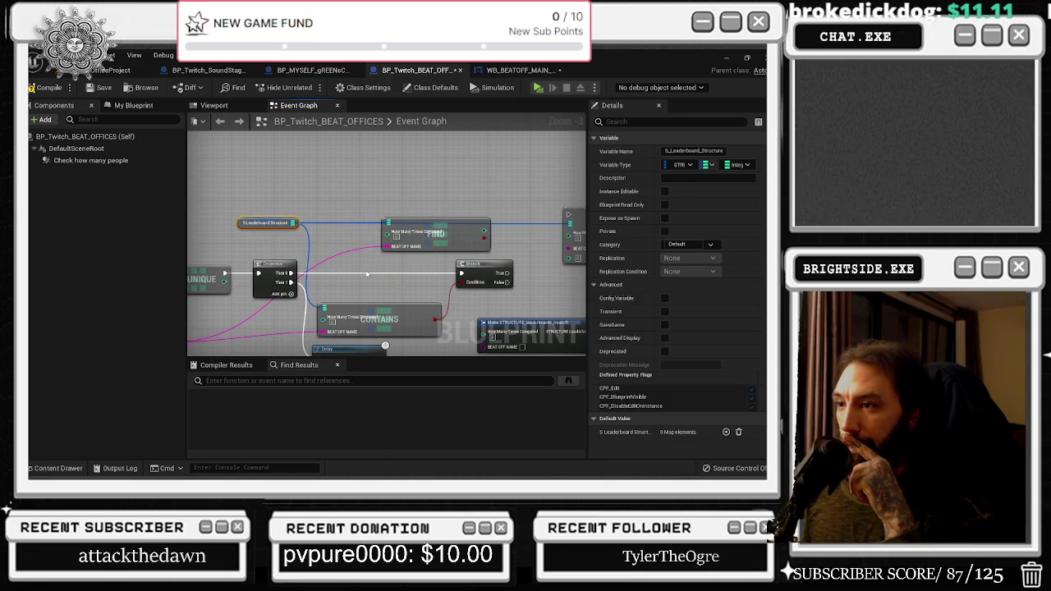
scroll(368, 274, "up", 1)
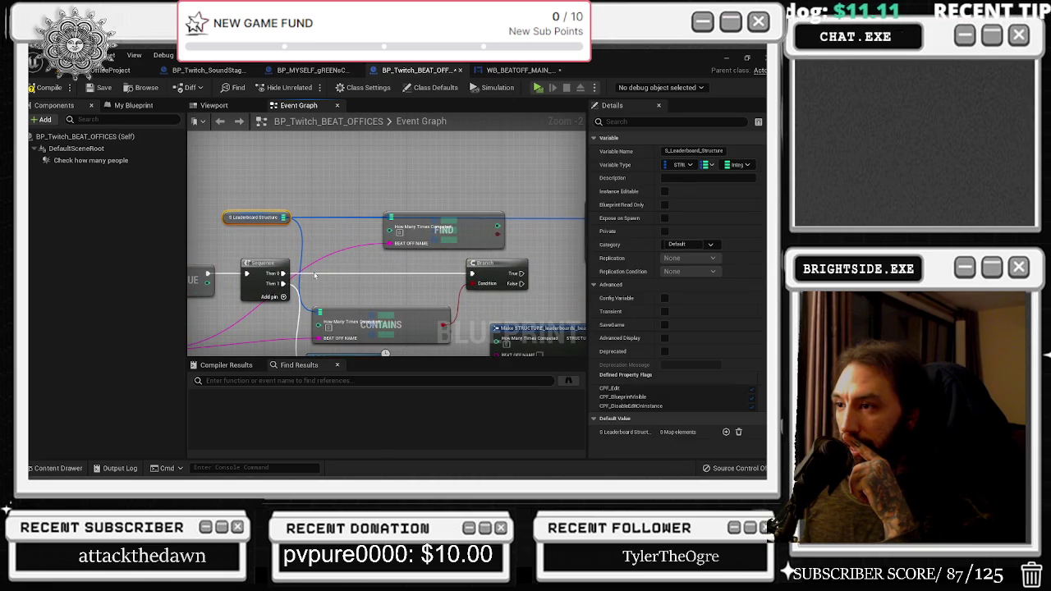
left_click_drag(249, 179, 396, 263)
left_click(325, 199)
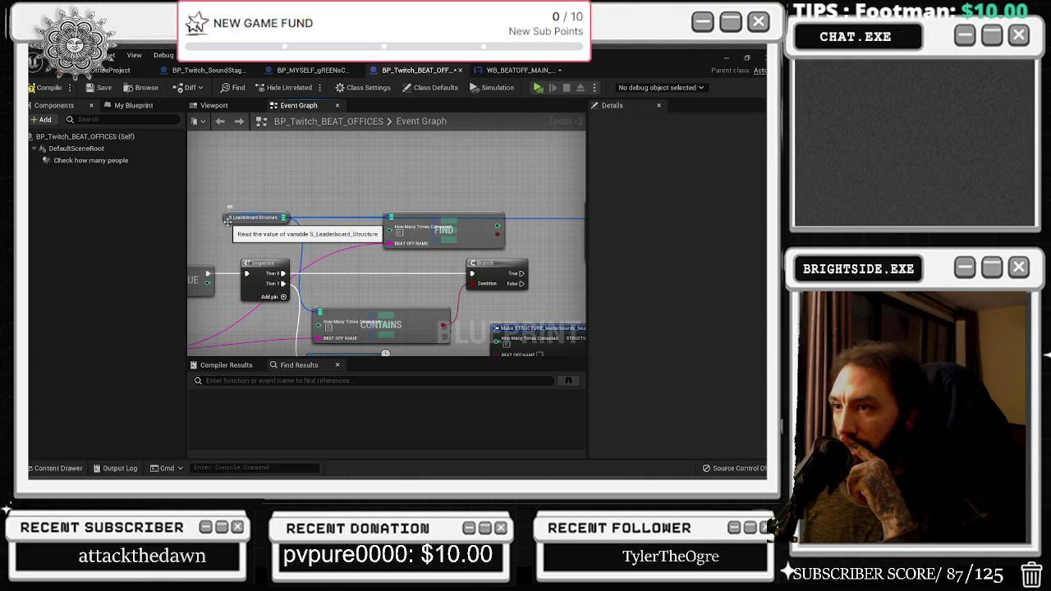
left_click(381, 324)
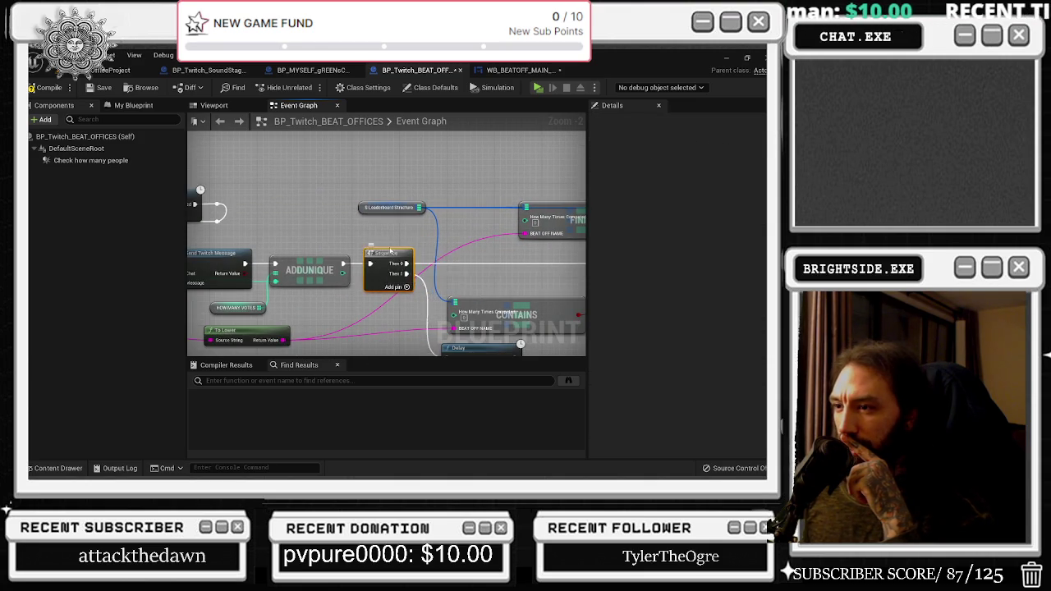
left_click_drag(381, 319, 441, 247)
mouse_move(409, 290)
left_mouse_down()
mouse_move(510, 271)
mouse_move(542, 247)
mouse_move(552, 285)
mouse_move(460, 271)
mouse_move(419, 343)
left_mouse_up()
Nudge the Leaderboard Structure and FIND nodes up, then inspect the ADD and Make STRUCTURE nodes
mouse_move(284, 154)
left_mouse_down()
mouse_move(493, 201)
mouse_move(476, 188)
left_mouse_up()
left_click(288, 175)
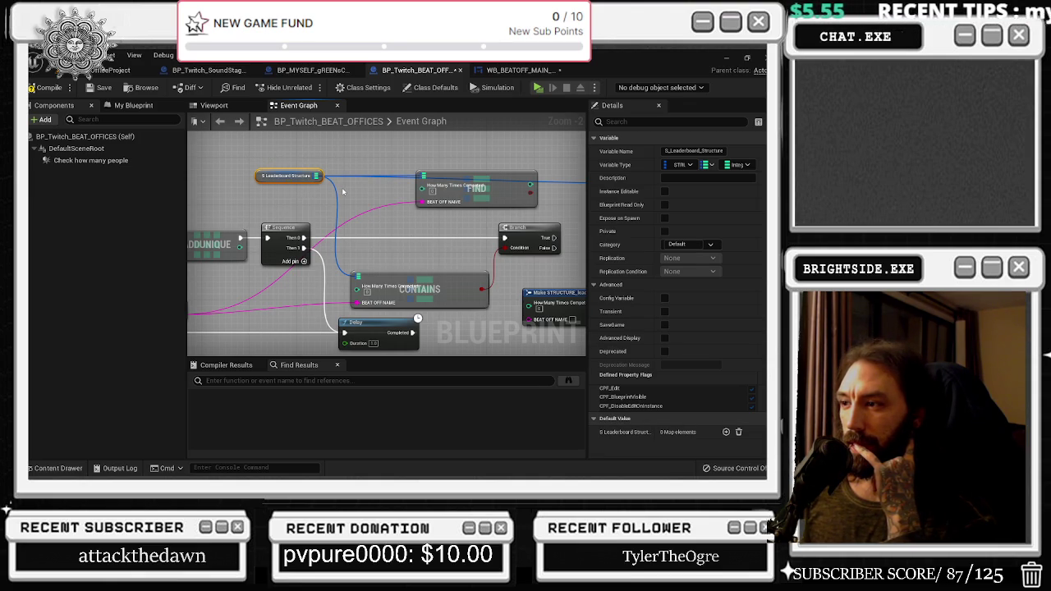
left_click_drag(359, 205, 573, 200)
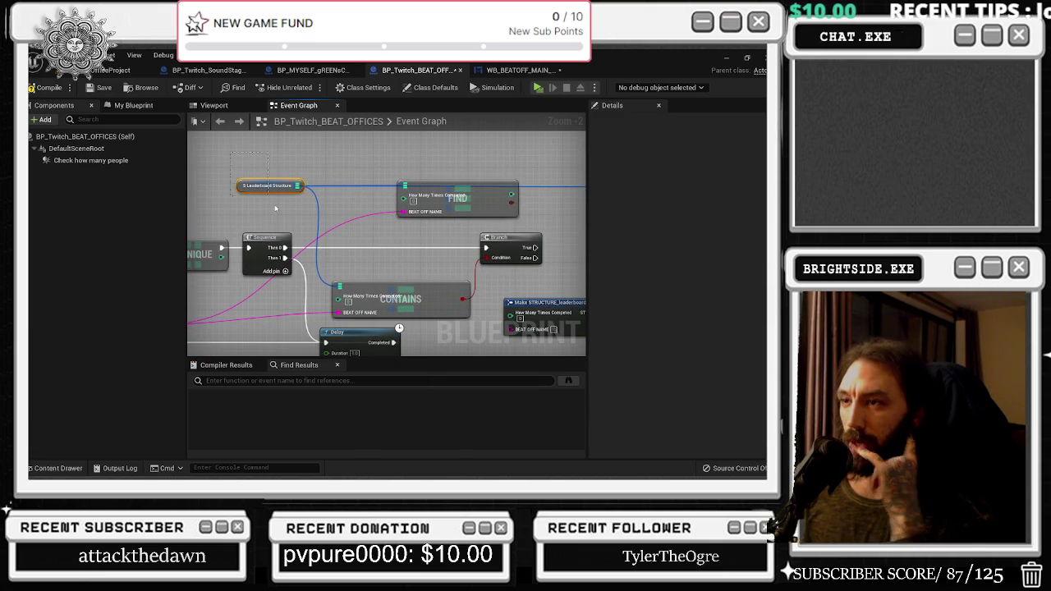
left_click_drag(268, 199, 269, 200)
left_click_drag(239, 155, 301, 204)
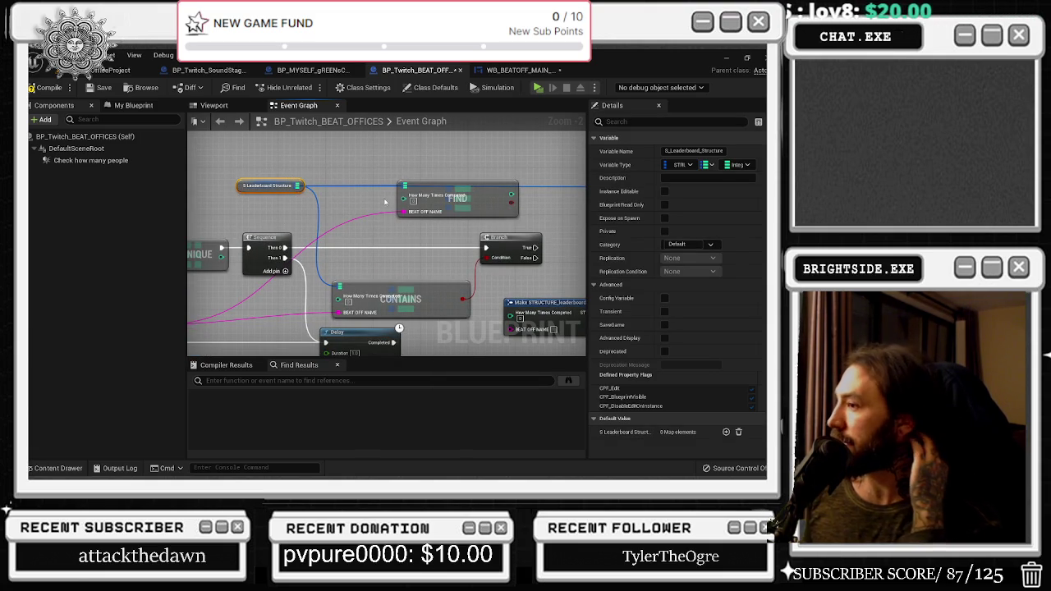
left_click_drag(487, 279, 382, 259)
left_click_drag(487, 280, 427, 271)
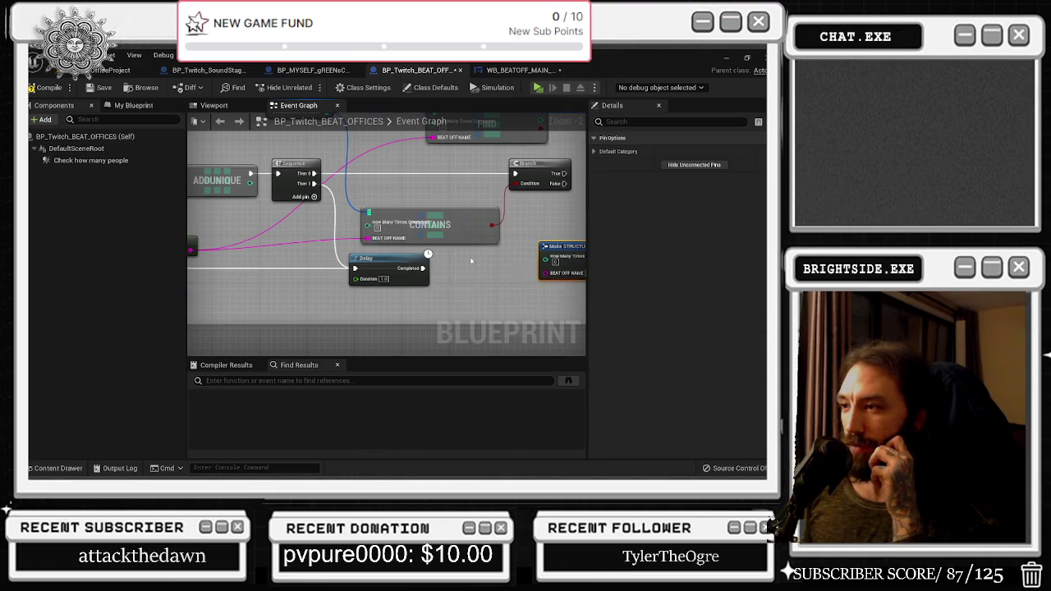
left_click(422, 281)
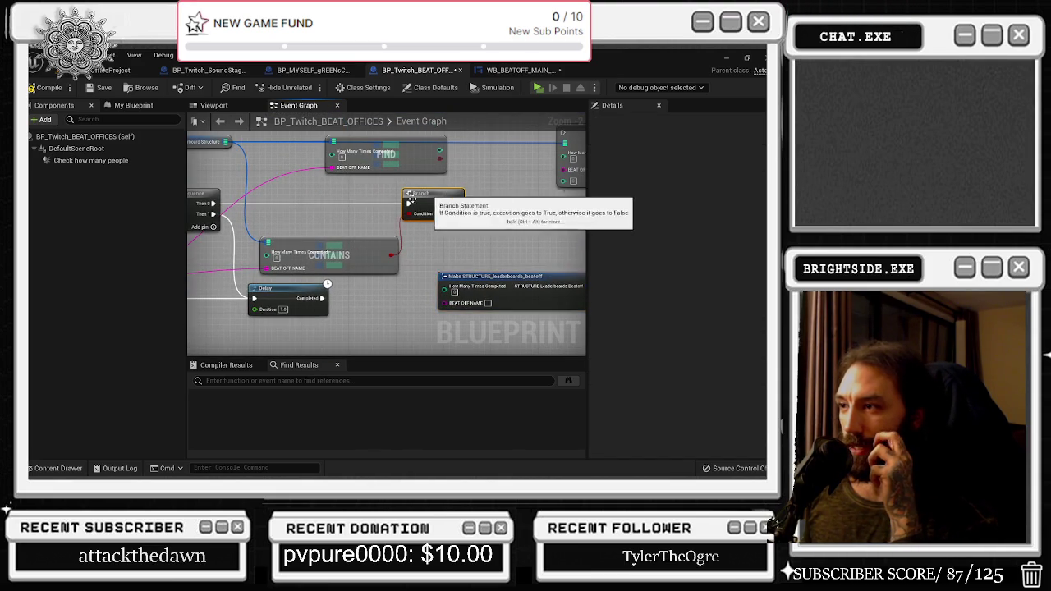
Re-check CONTAINS, Leaderboard Structure and ADD, box-select Leaderboard Structure with Find, and view Delay
left_click_drag(451, 192, 485, 233)
left_click(399, 289)
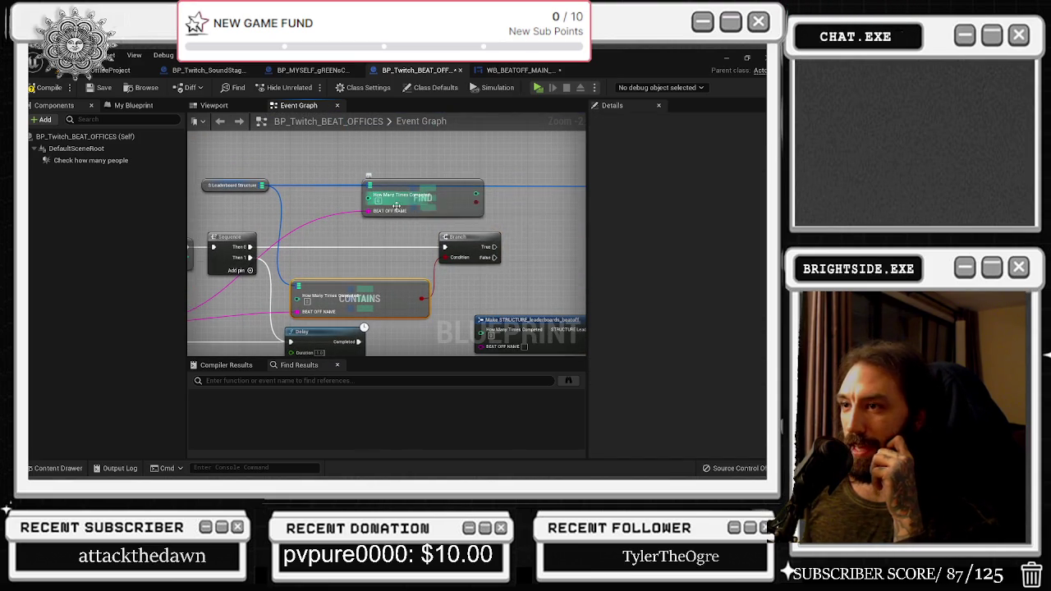
left_click_drag(346, 260, 315, 257)
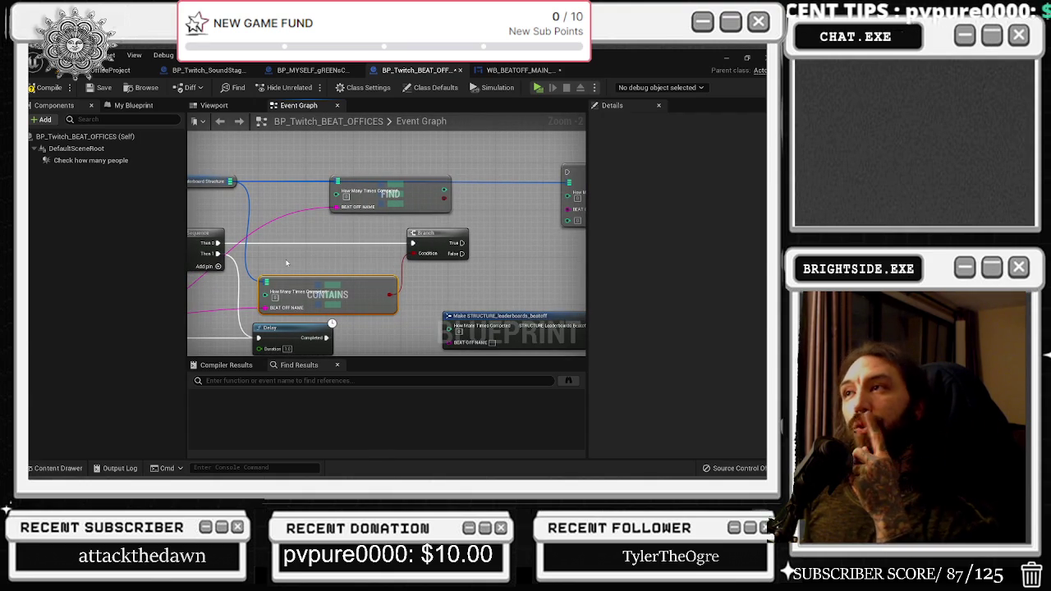
left_click(194, 185)
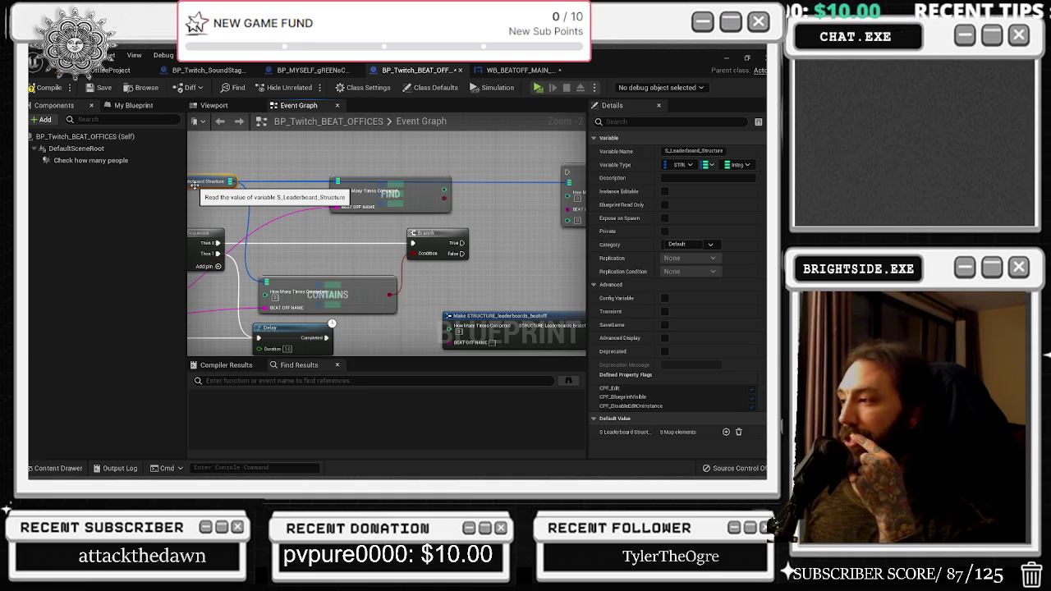
left_click_drag(451, 278, 304, 285)
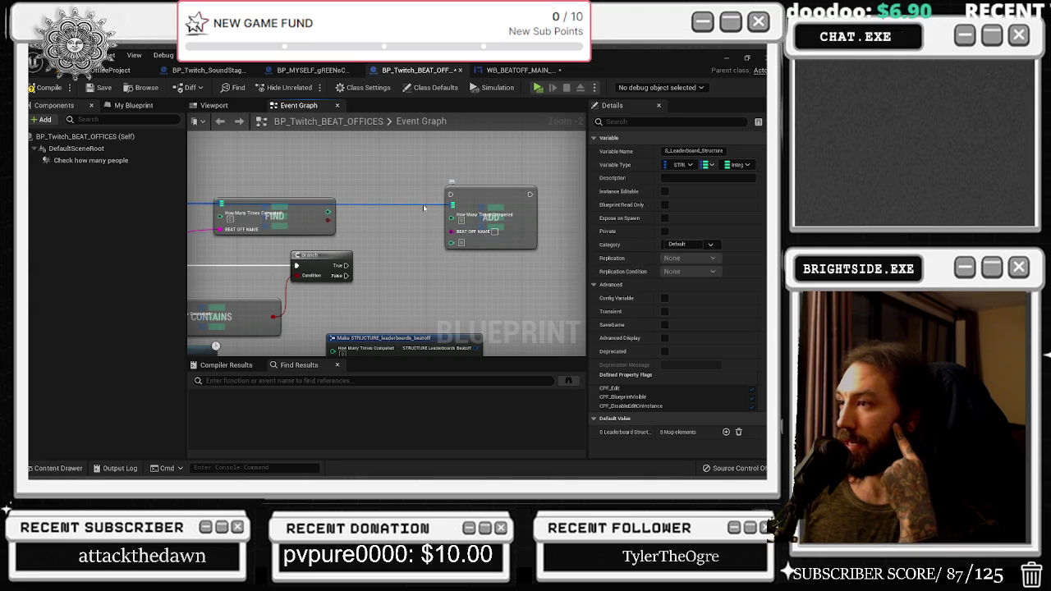
left_click_drag(520, 230, 724, 241)
left_click_drag(265, 183, 491, 226)
left_click(430, 260)
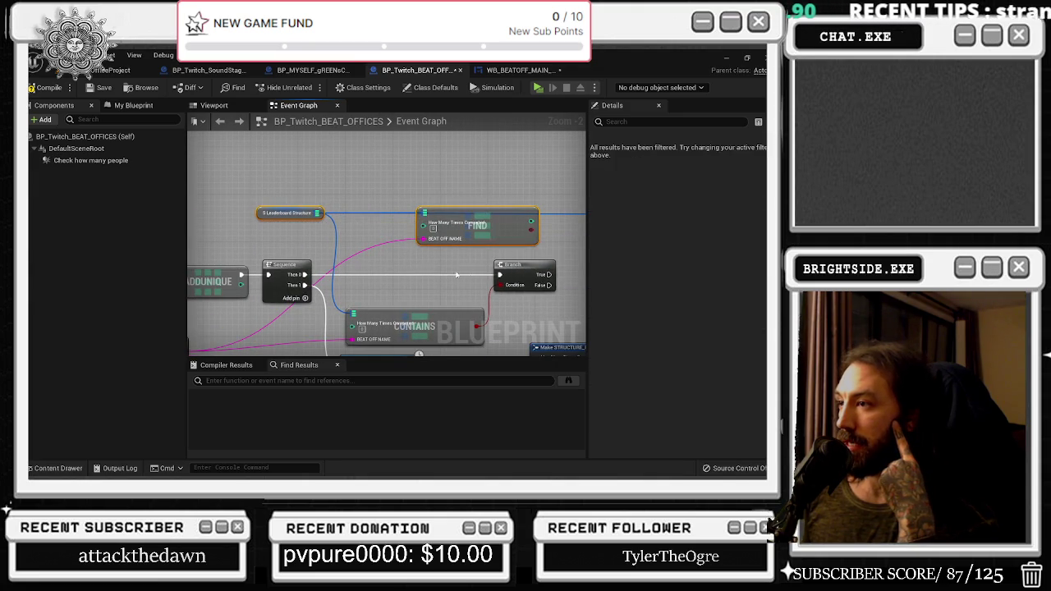
left_click_drag(408, 278, 351, 236)
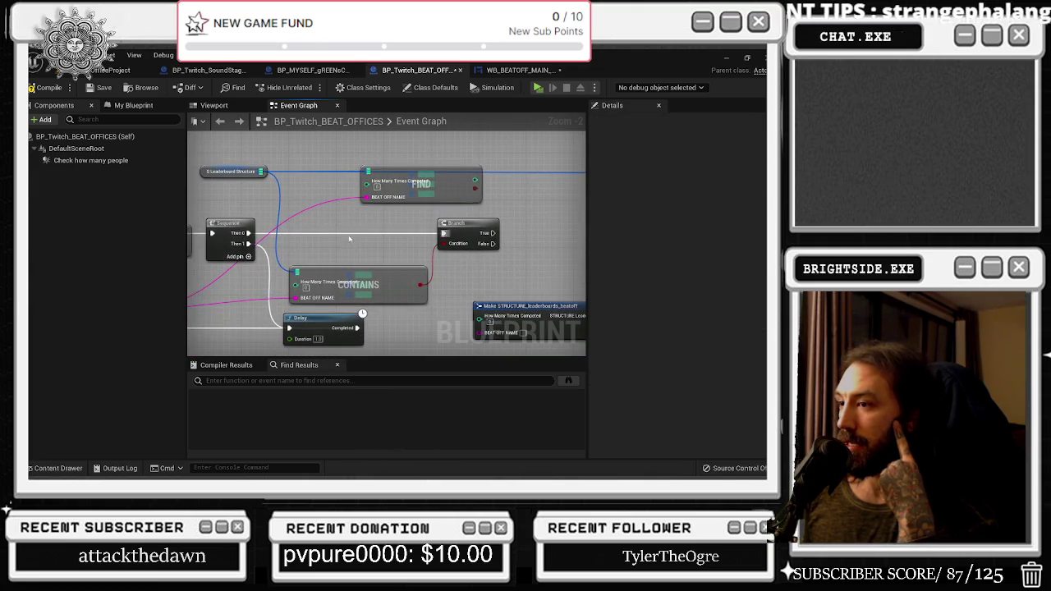